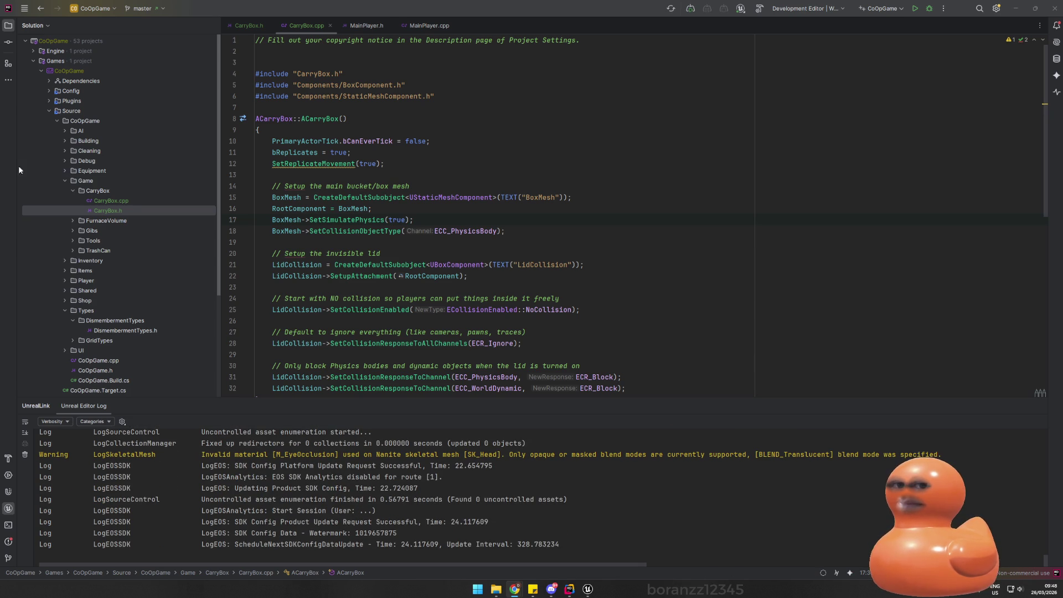
- Open the Demo_1 level in Unreal Editor
{"action": "left_click", "coordinate": [377, 238]}
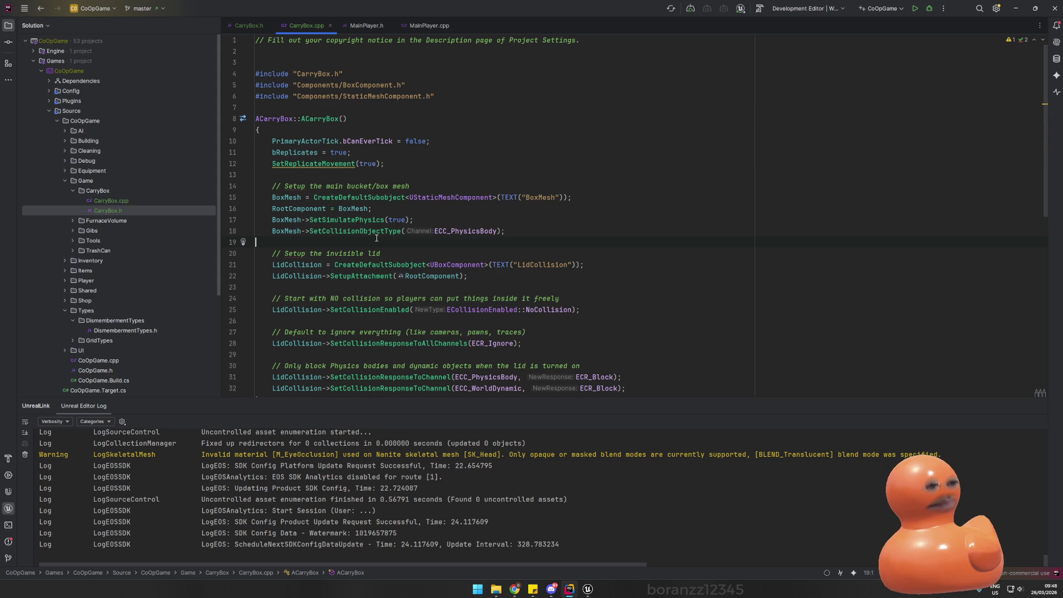
{"action": "left_click", "coordinate": [587, 588]}
{"action": "right_click", "coordinate": [447, 222]}
{"action": "left_click", "coordinate": [40, 6]}
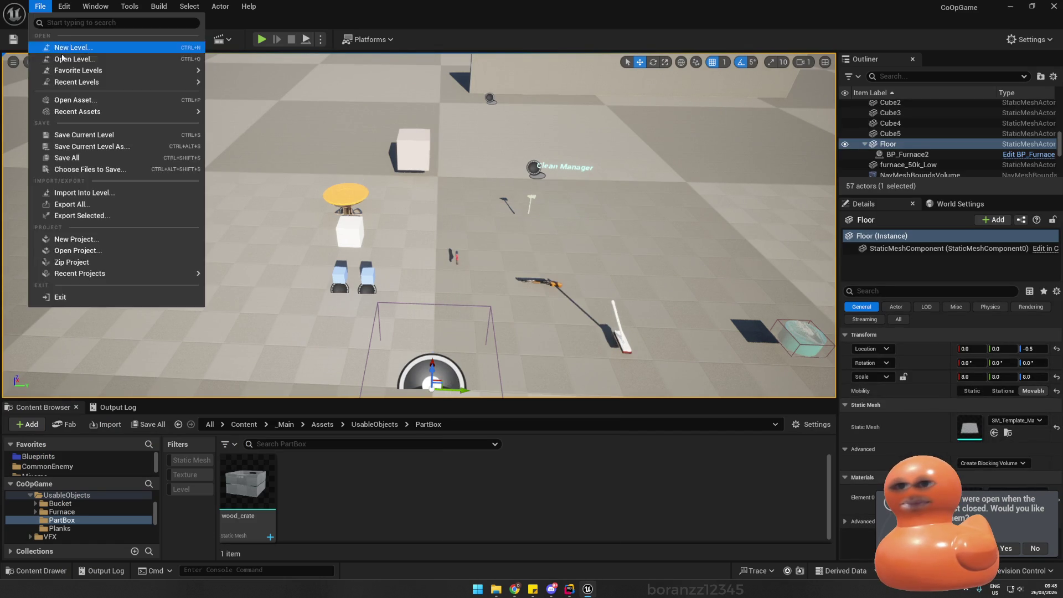
{"action": "left_click", "coordinate": [62, 59]}
{"action": "left_click", "coordinate": [565, 217]}
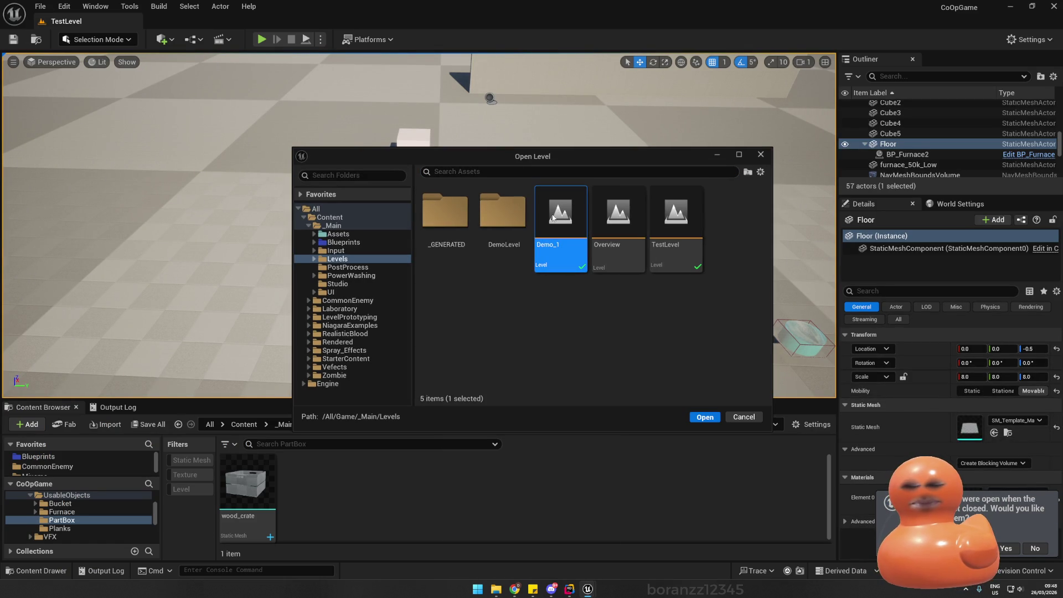
{"action": "double_click", "coordinate": [560, 251]}
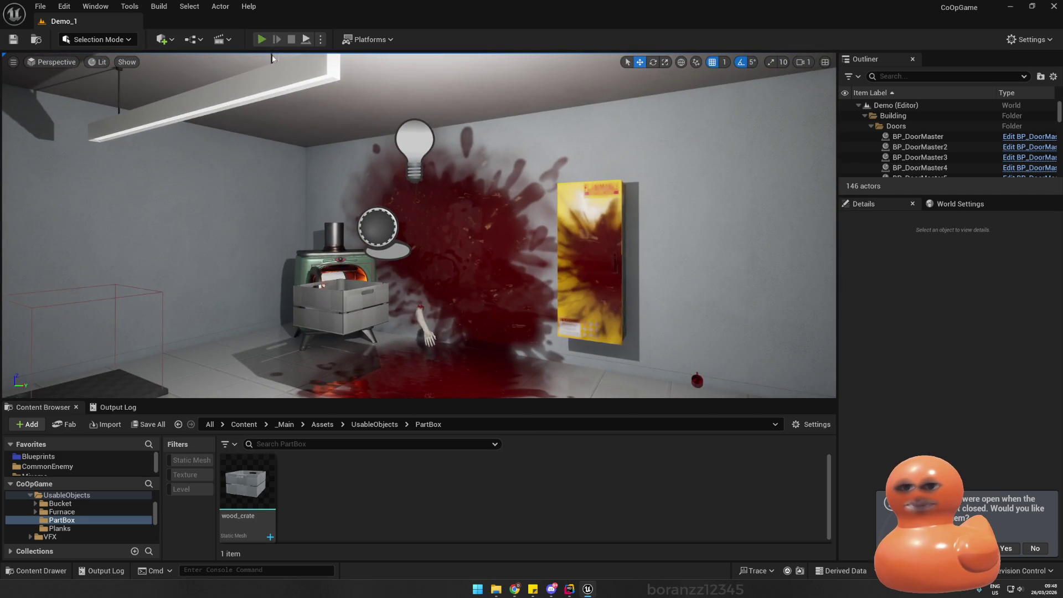
- Play-test Demo_1 by walking to the crate near the furnace, picking it up and dropping it
{"action": "left_click", "coordinate": [261, 39]}
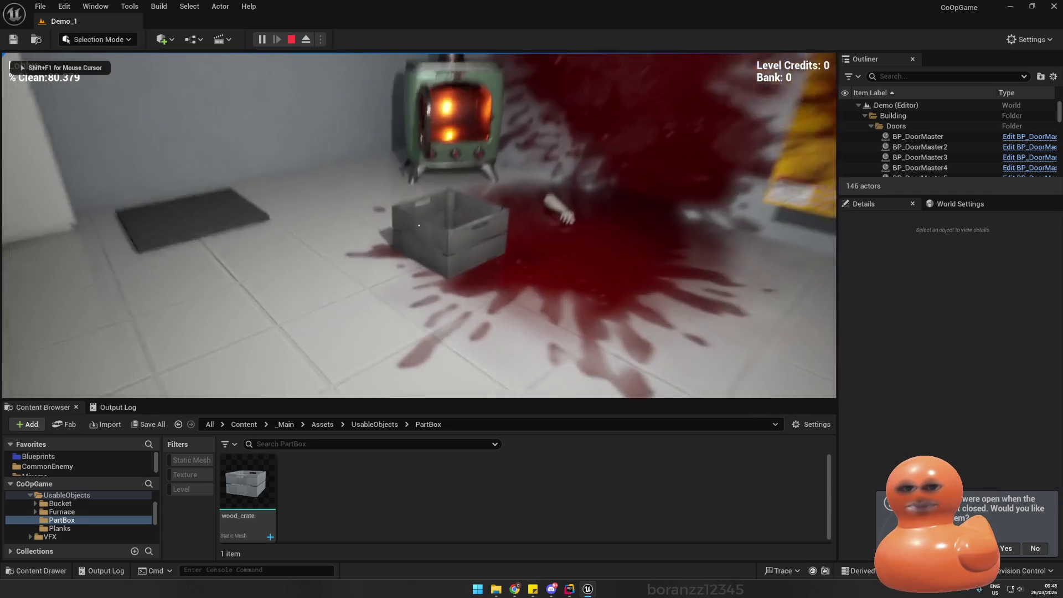
{"action": "key", "text": "w"}
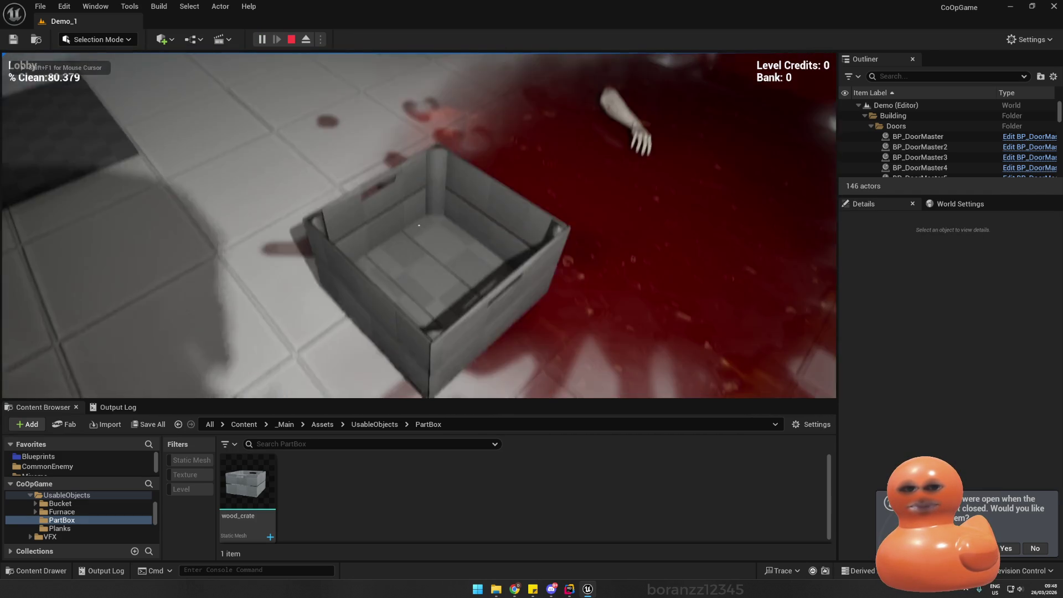
{"action": "key", "text": "e"}
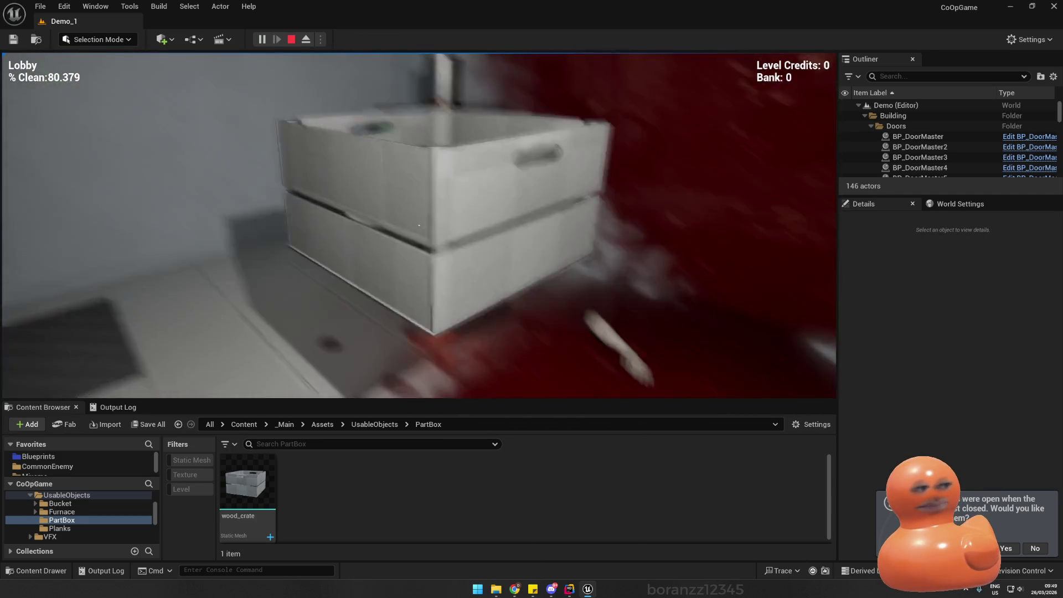
{"action": "key", "text": "e"}
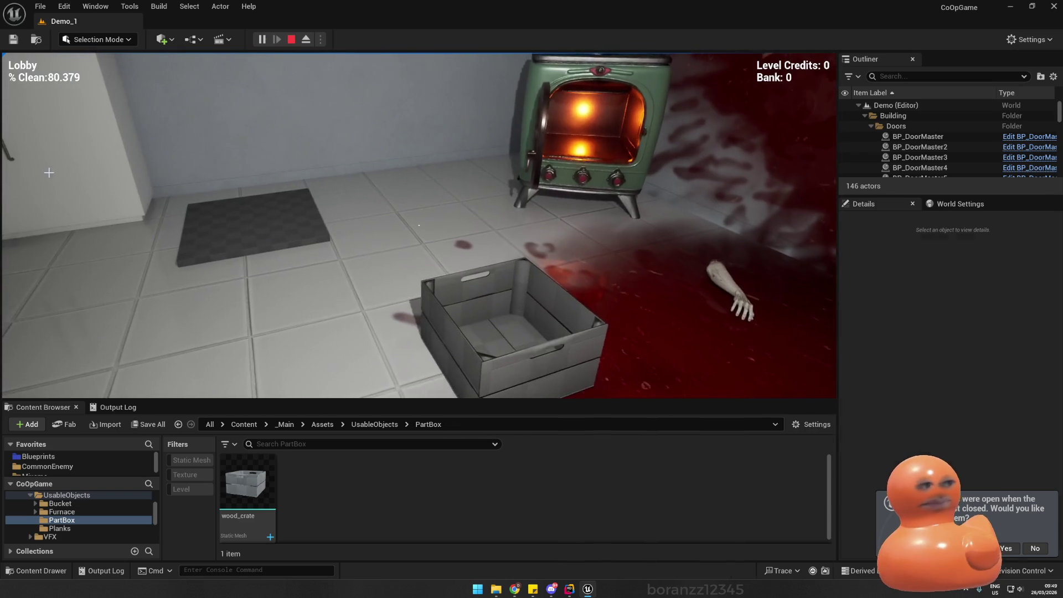
{"action": "key", "text": "Escape"}
{"action": "left_click_drag", "start_coordinate": [417, 198], "coordinate": [836, 212]}
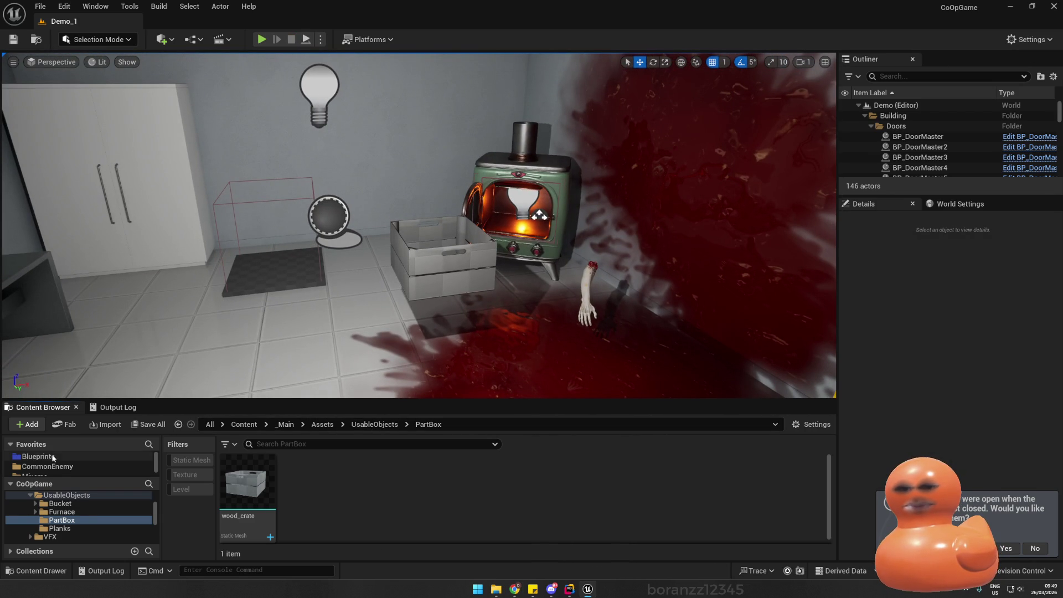
- Create a CarryBox folder inside Blueprints/Items/Objects
{"action": "left_click", "coordinate": [115, 455]}
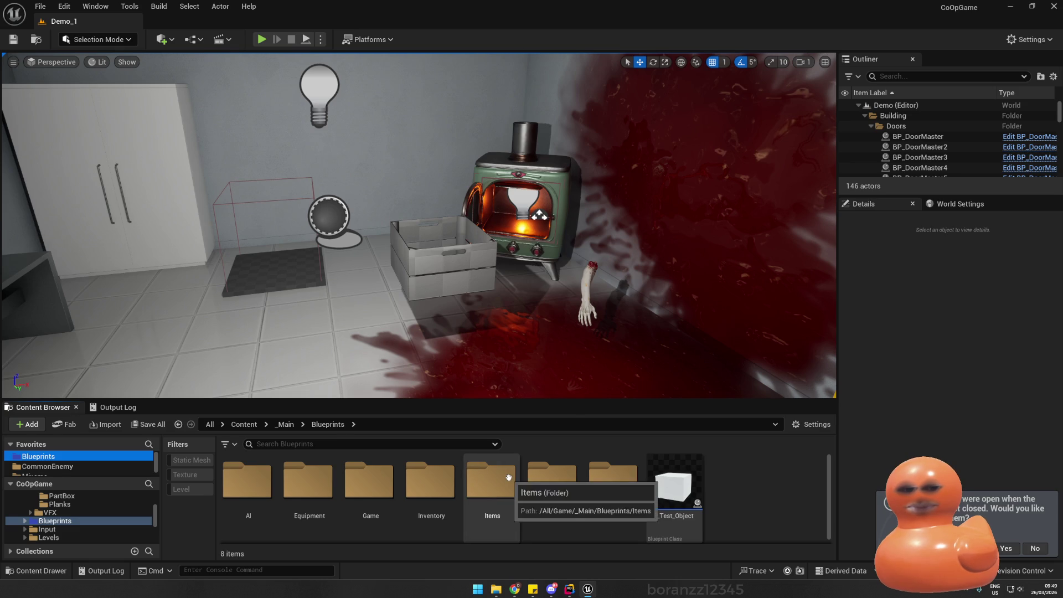
{"action": "double_click", "coordinate": [492, 480]}
{"action": "double_click", "coordinate": [438, 482]}
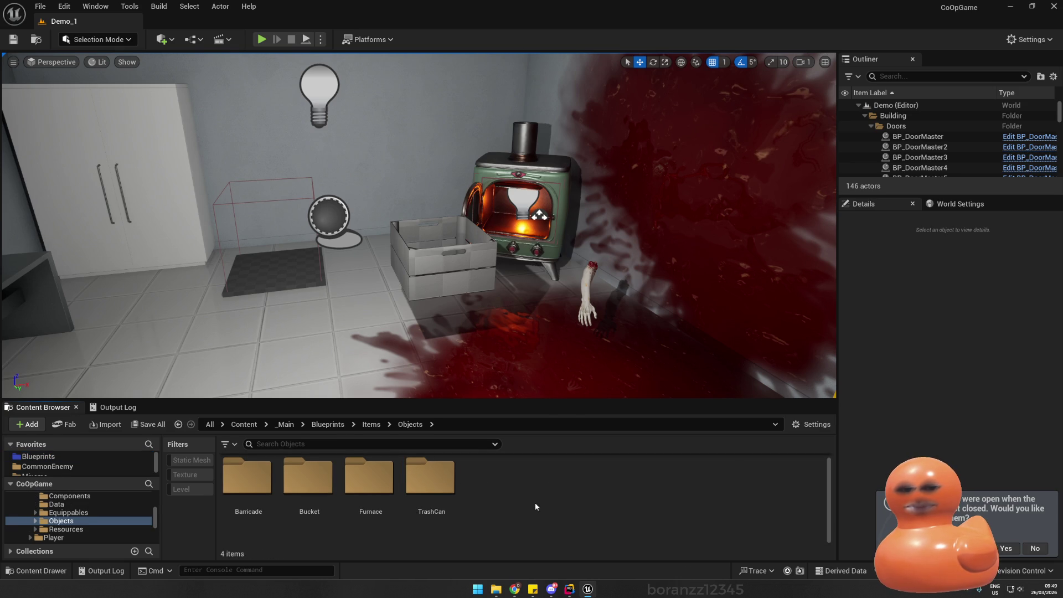
{"action": "right_click", "coordinate": [535, 503]}
{"action": "left_click", "coordinate": [593, 142]}
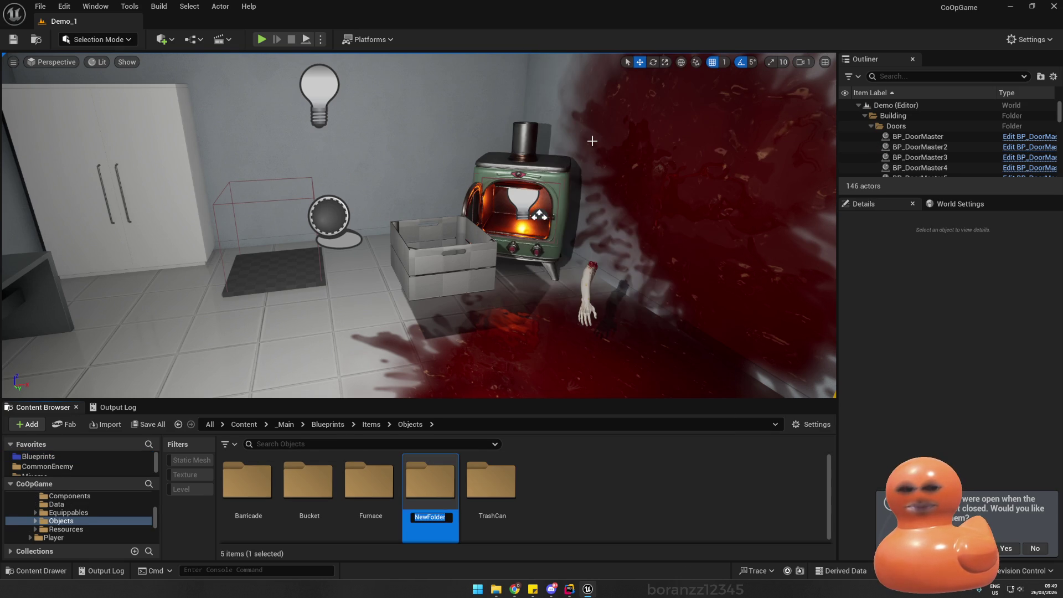
{"action": "type", "text": "CarryVB"}
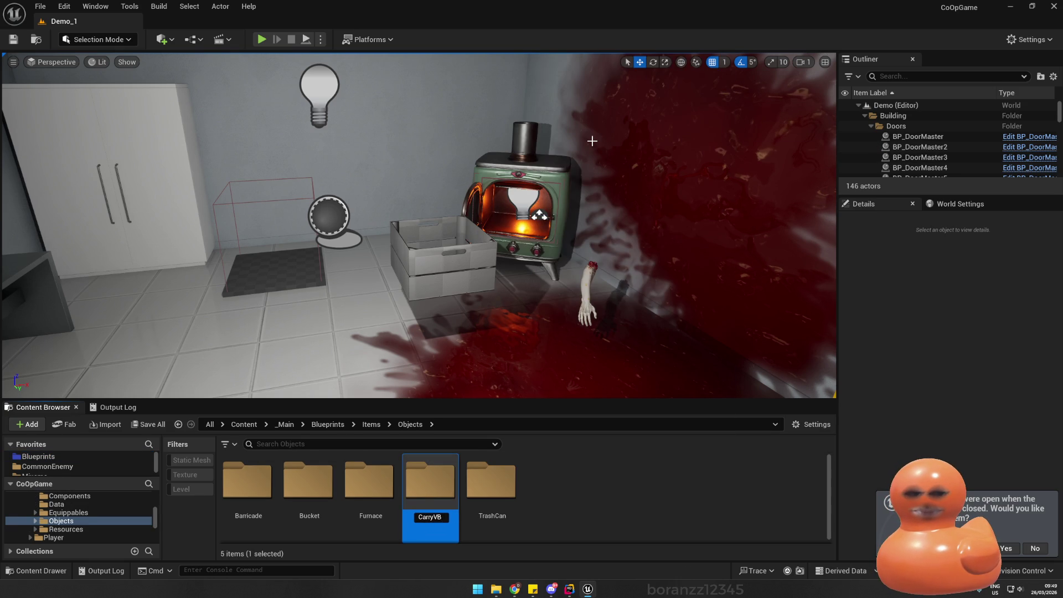
{"action": "key", "text": "Return"}
{"action": "key", "text": "Return"}
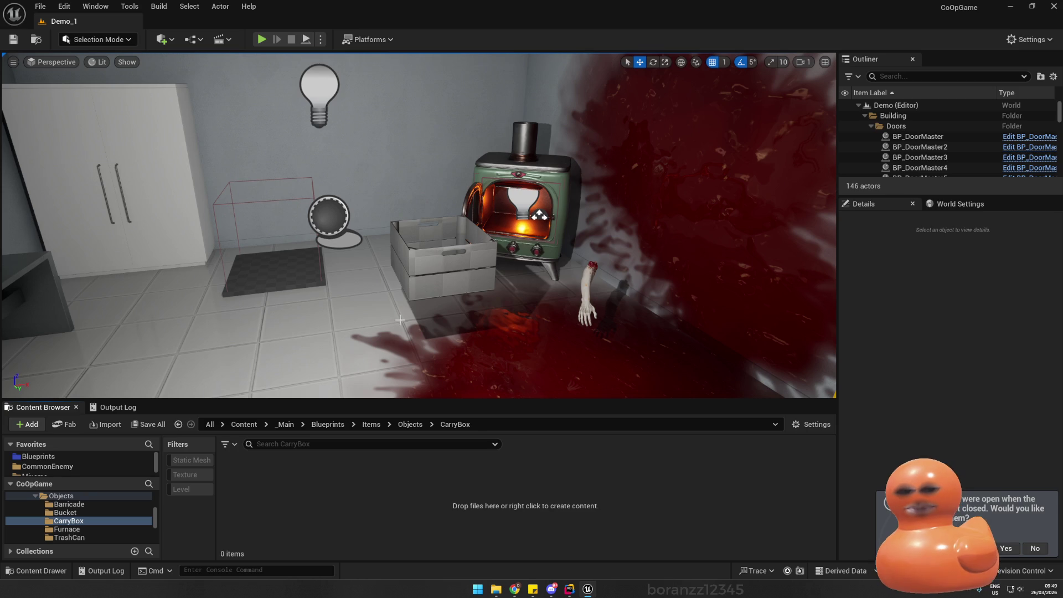
- Create a Blueprint class named BP_CarryBox with CarryBox as its parent class
{"action": "right_click", "coordinate": [288, 487]}
{"action": "left_click", "coordinate": [360, 150]}
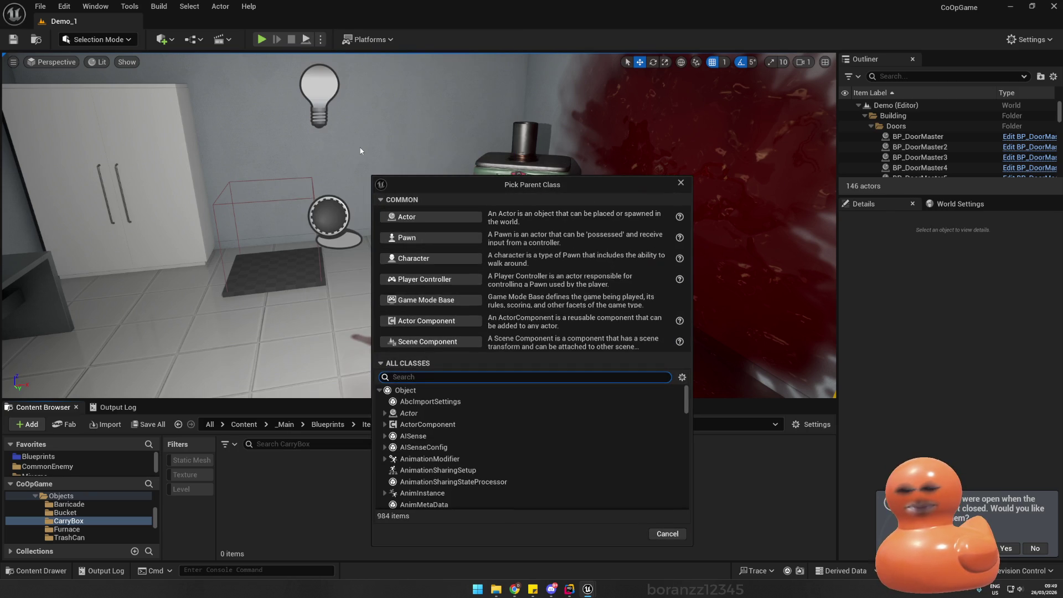
{"action": "type", "text": "Carr"}
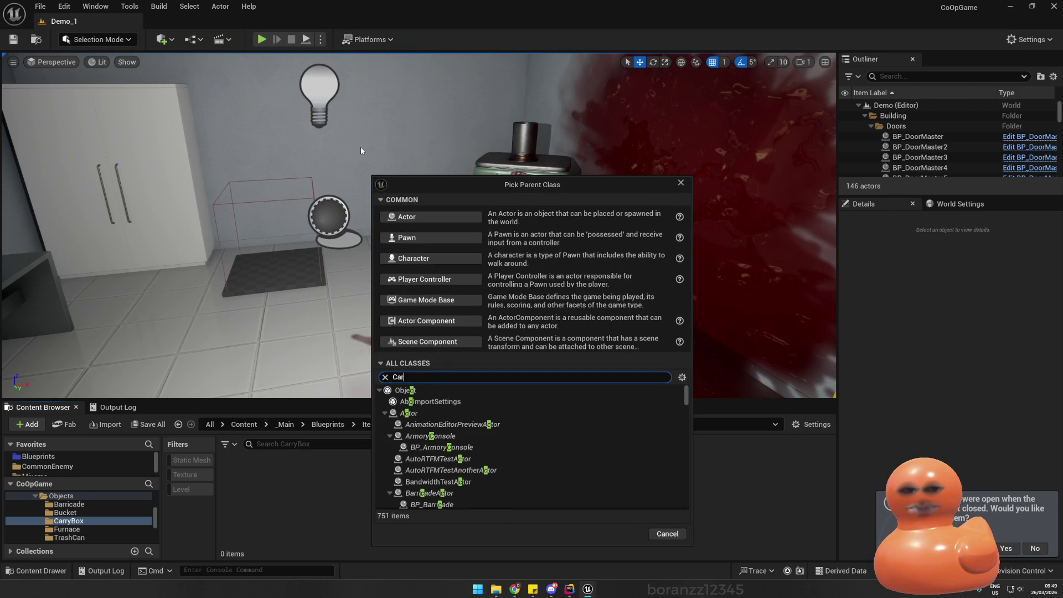
{"action": "left_click", "coordinate": [443, 413]}
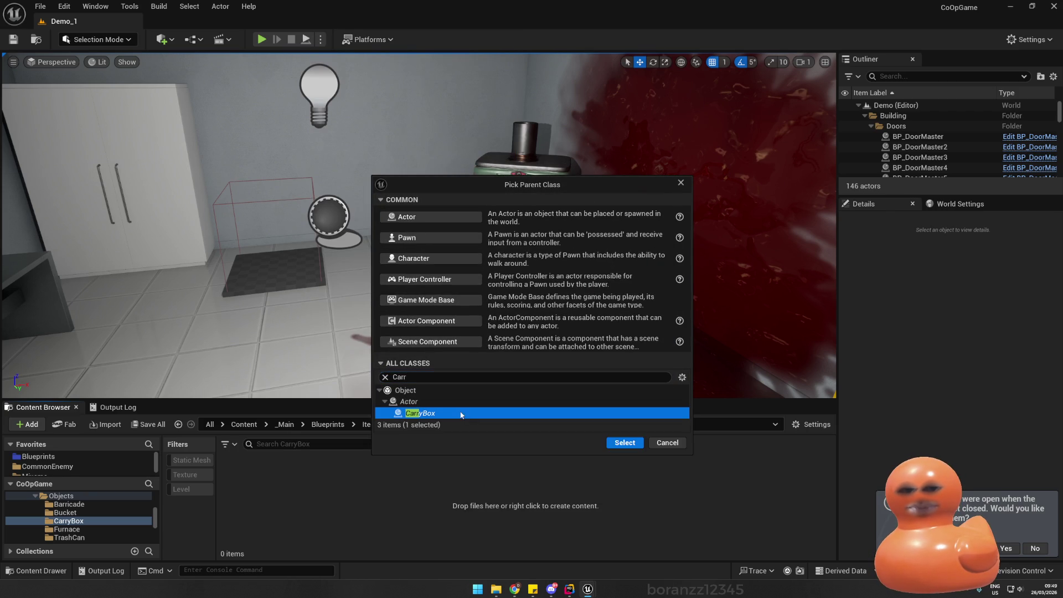
{"action": "left_click", "coordinate": [635, 443]}
{"action": "type", "text": "BP_Carry"}
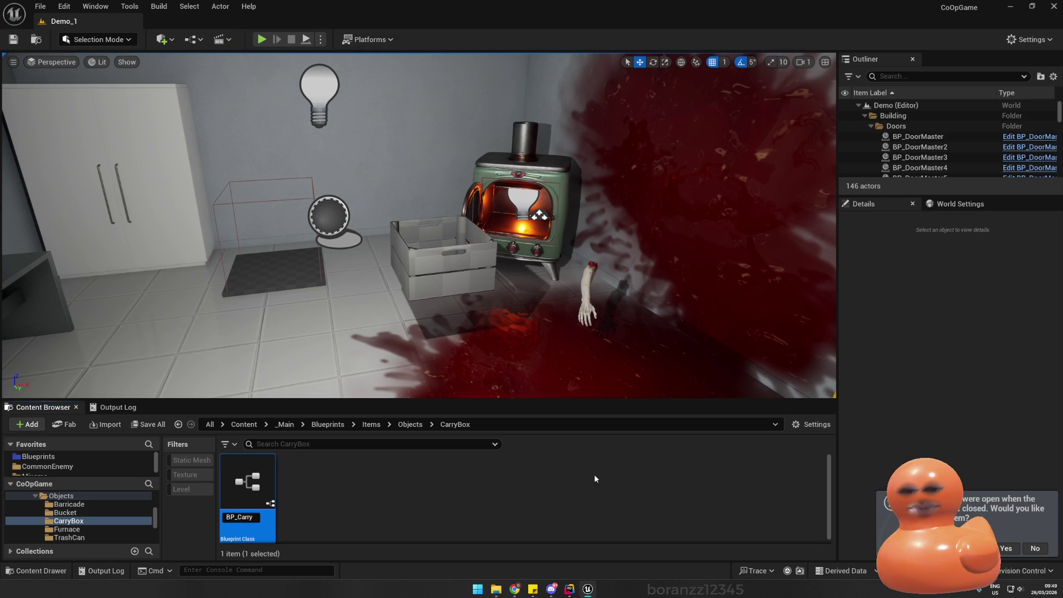
{"action": "type", "text": "Box"}
{"action": "key", "text": "Return"}
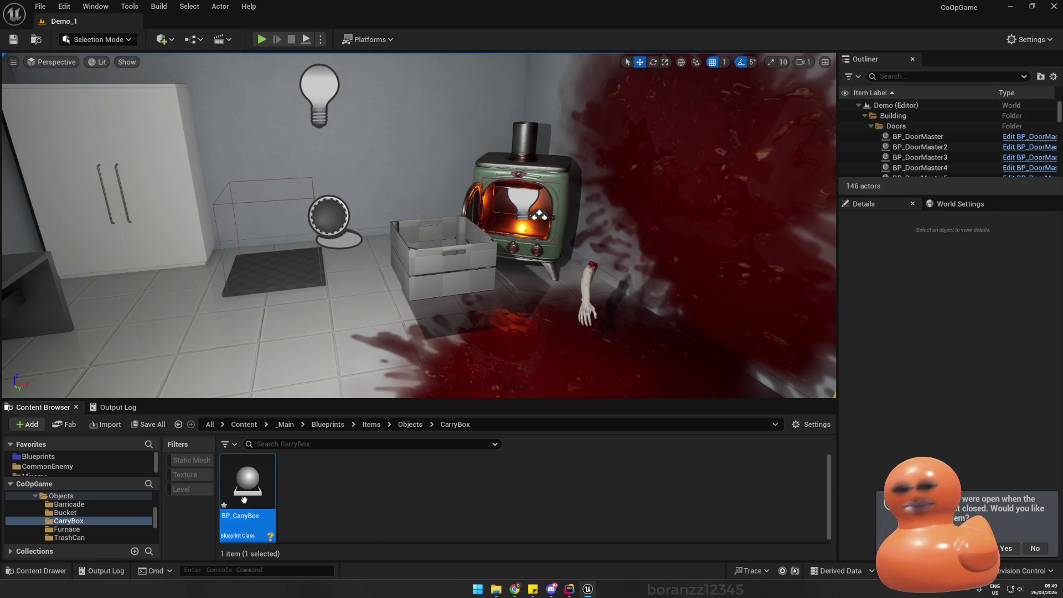
- Open BP_CarryBox, save it, and select its Box Mesh component
{"action": "double_click", "coordinate": [244, 500]}
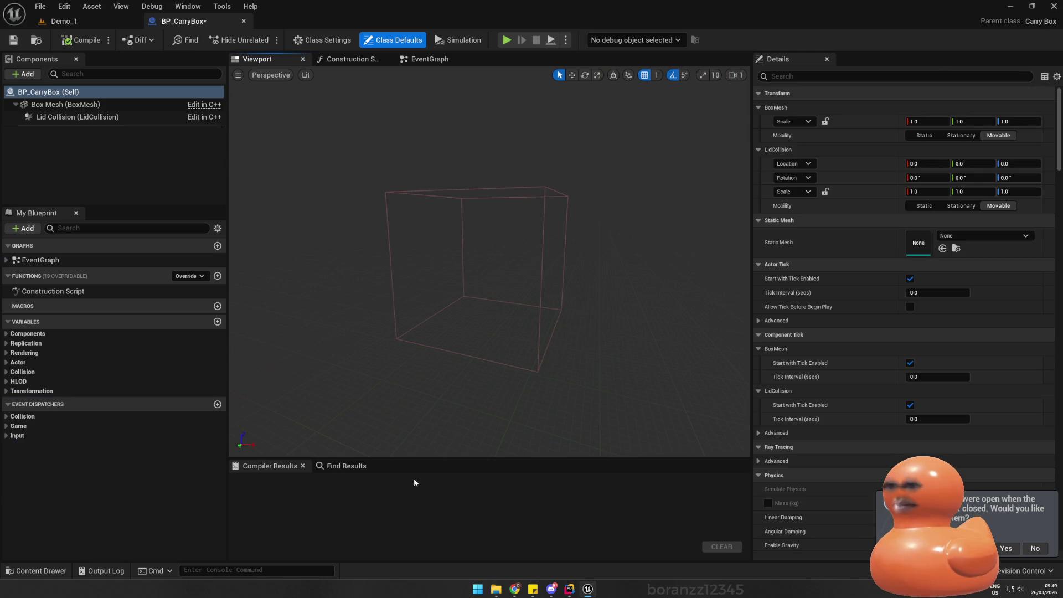
{"action": "key", "text": "ctrl+s"}
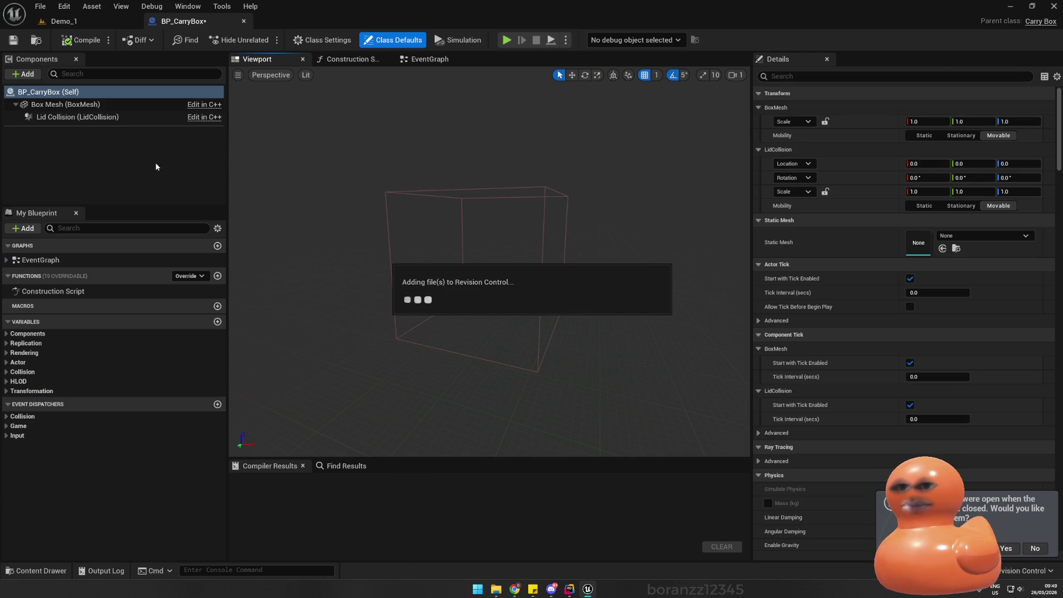
{"action": "left_click", "coordinate": [86, 107]}
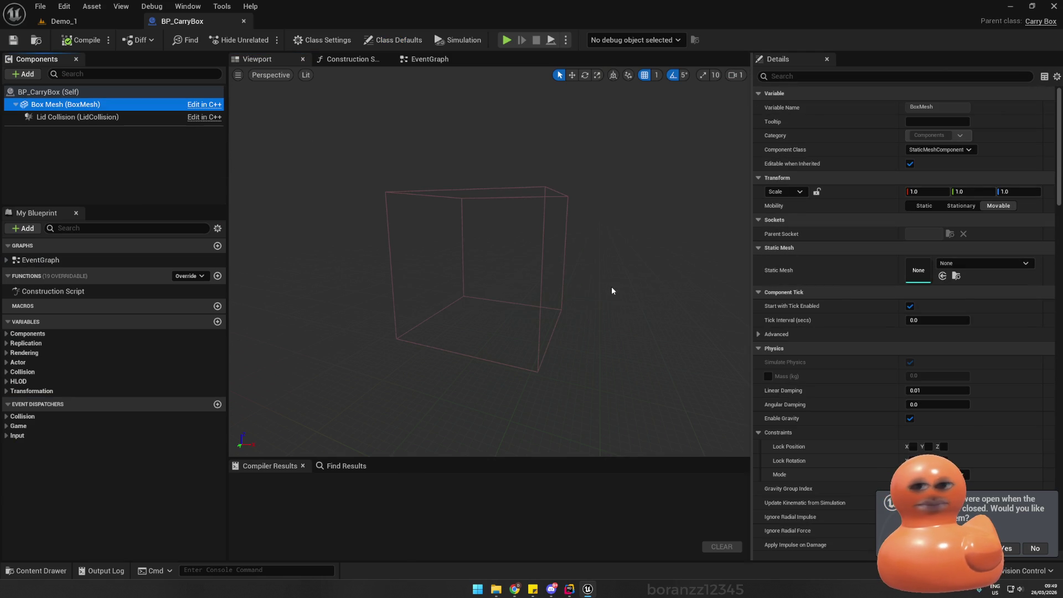
- Search the Box Mesh static mesh list for 'box', then return to the Demo_1 level
{"action": "left_click", "coordinate": [63, 21]}
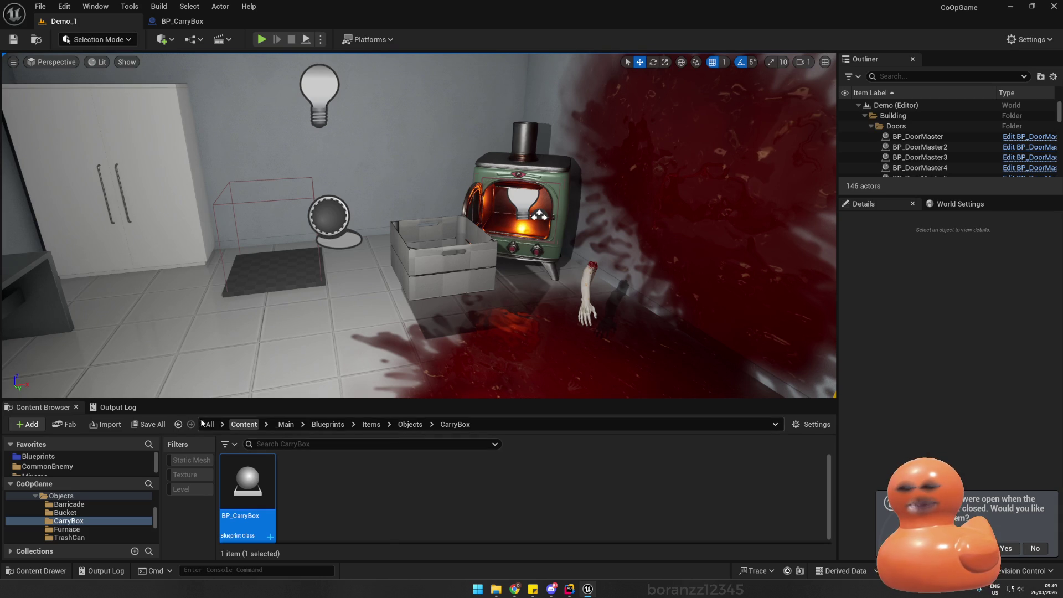
{"action": "left_click", "coordinate": [183, 21]}
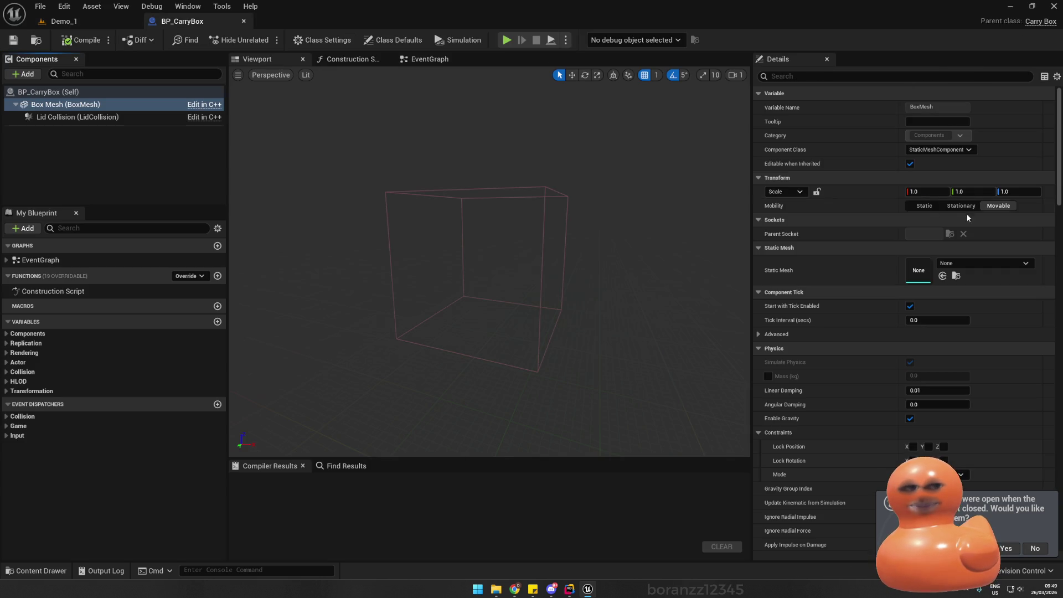
{"action": "left_click", "coordinate": [959, 261]}
{"action": "type", "text": "ox"}
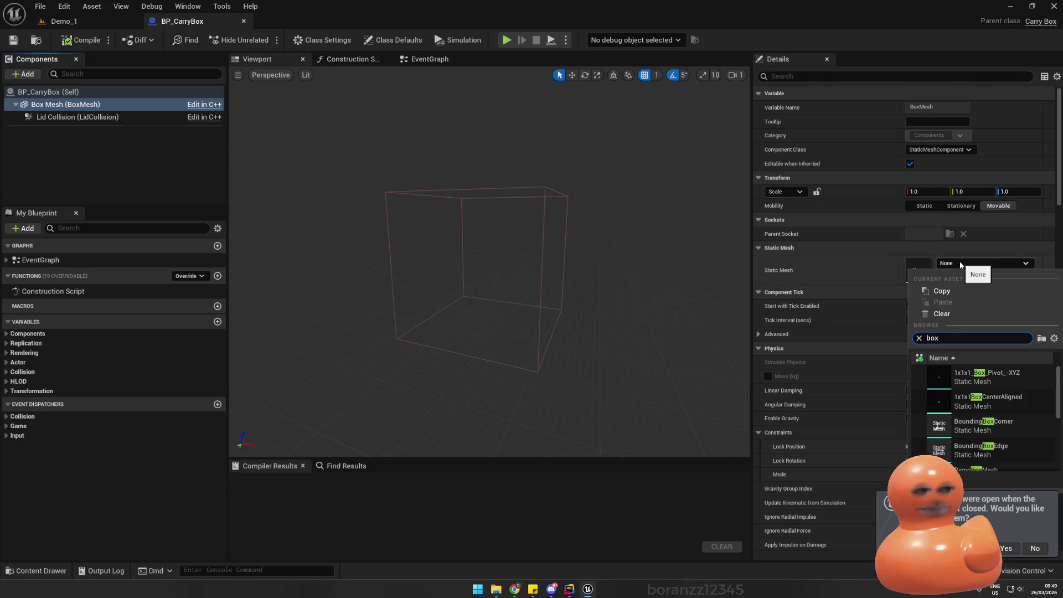
{"action": "left_click", "coordinate": [67, 21]}
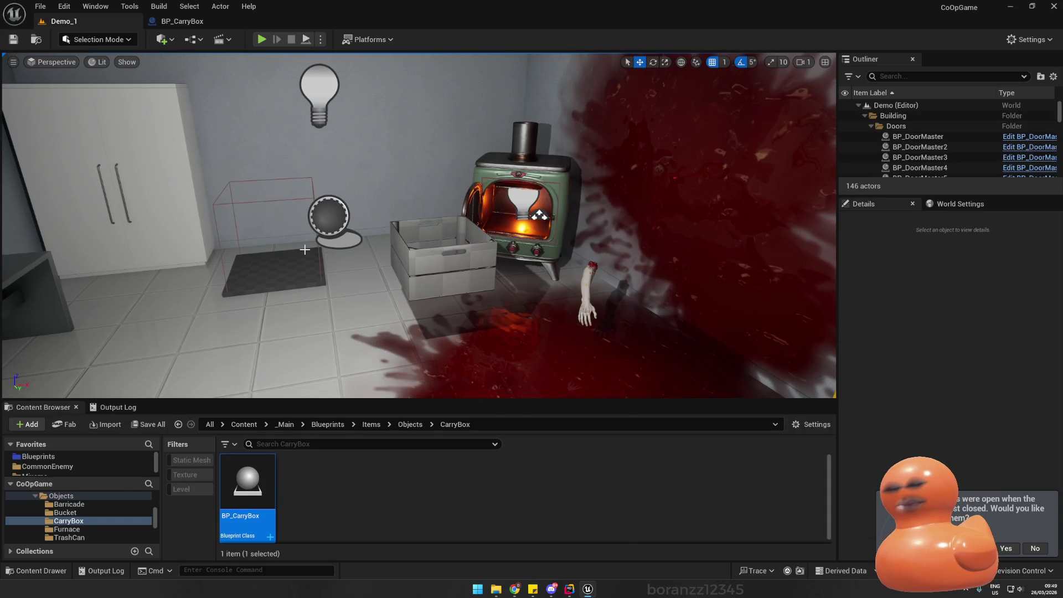
- Enlarge the Content Browser and browse to the Assets/UsableObjects folder
{"action": "scroll", "coordinate": [60, 468], "scroll_direction": "down", "scroll_amount": 2}
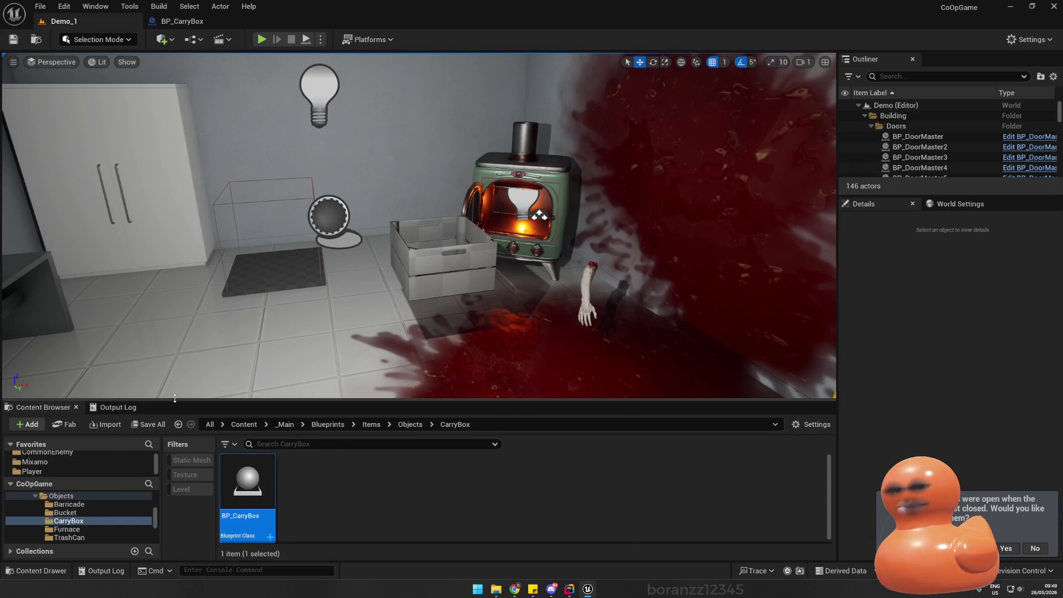
{"action": "left_click_drag", "start_coordinate": [175, 398], "coordinate": [175, 327]}
{"action": "left_click", "coordinate": [32, 413]}
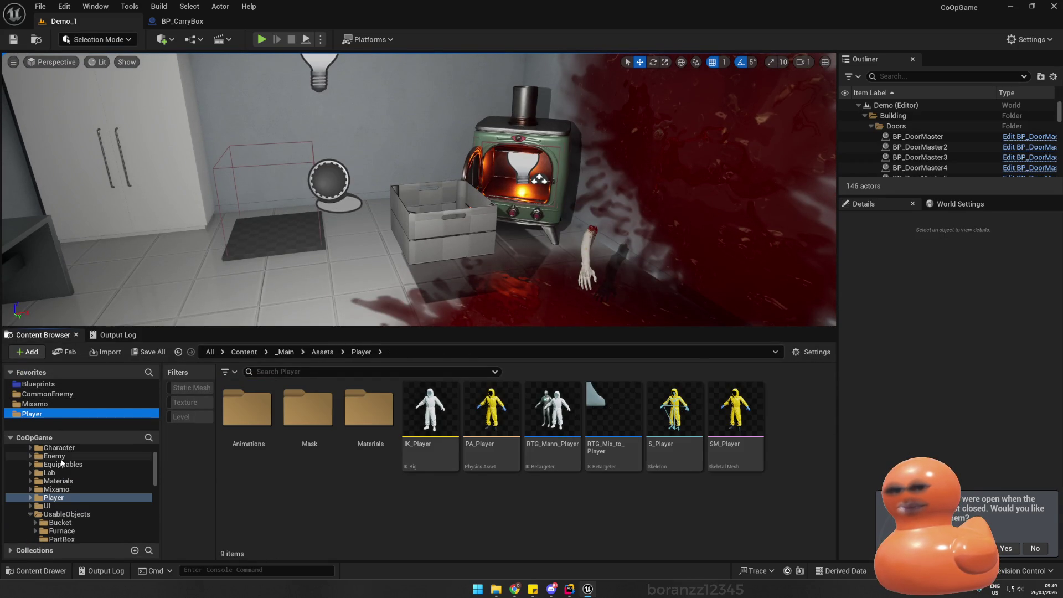
{"action": "scroll", "coordinate": [62, 463], "scroll_direction": "up", "scroll_amount": 3}
{"action": "left_click", "coordinate": [50, 475]}
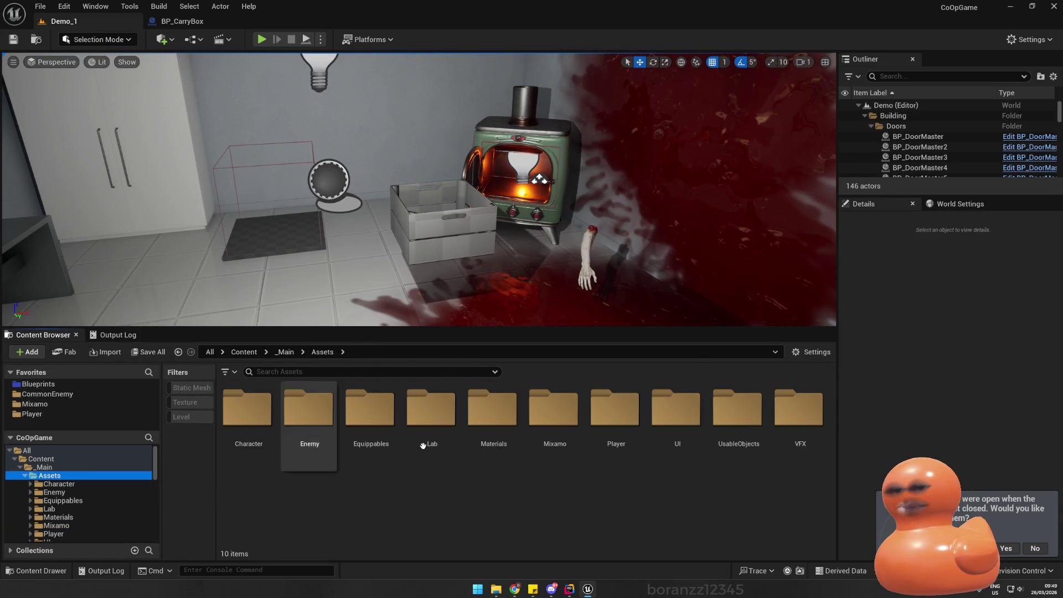
{"action": "double_click", "coordinate": [723, 411]}
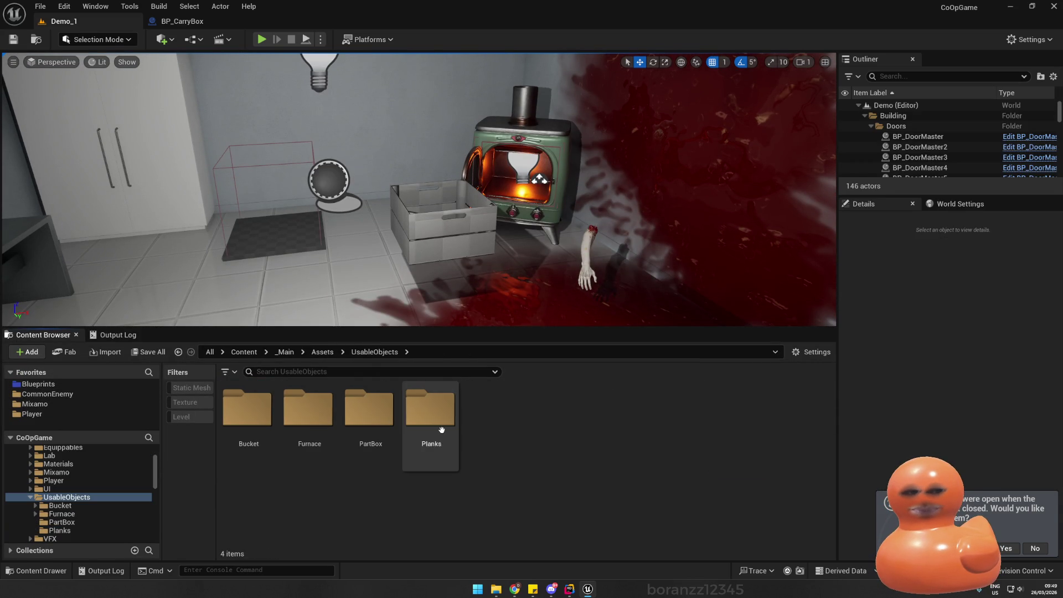
{"action": "double_click", "coordinate": [366, 414]}
{"action": "key", "text": "alt+Left"}
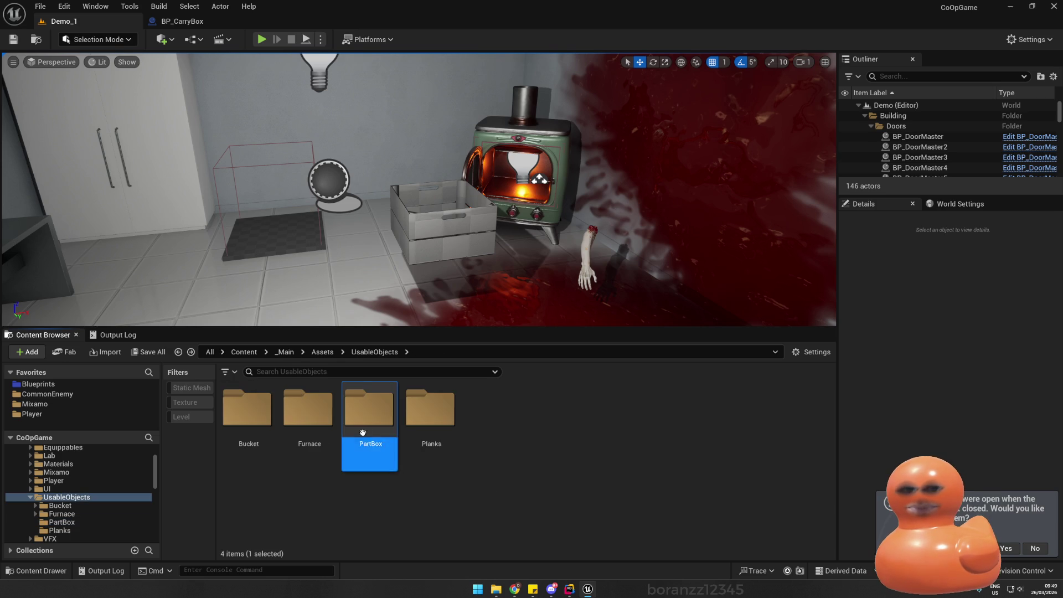
- Create a folder named CarryBox under UsableObjects and open it
{"action": "key", "text": "F2"}
{"action": "type", "text": "CarryB"}
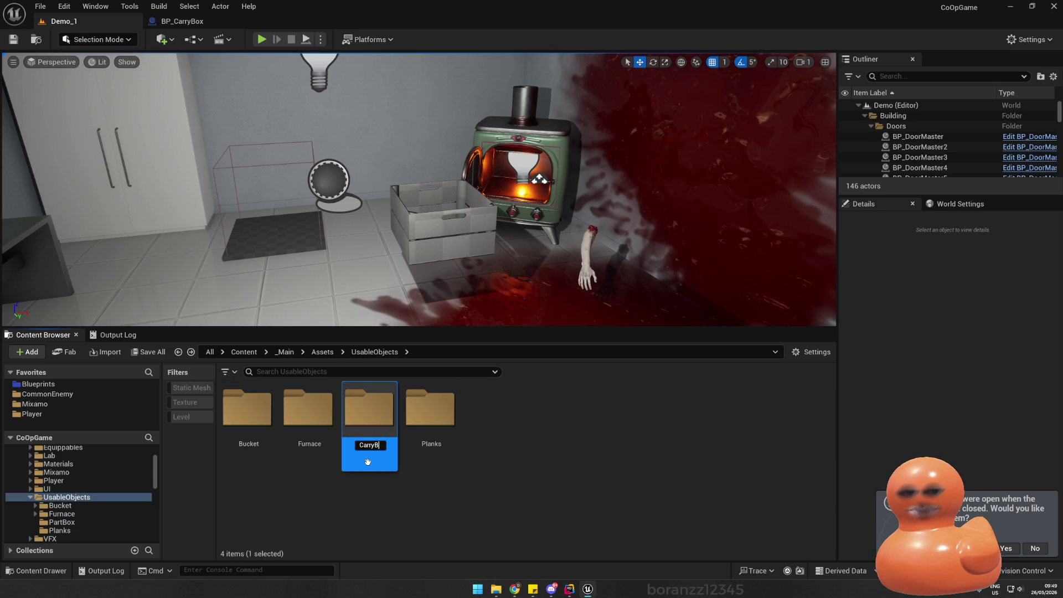
{"action": "type", "text": "ox"}
{"action": "key", "text": "Return"}
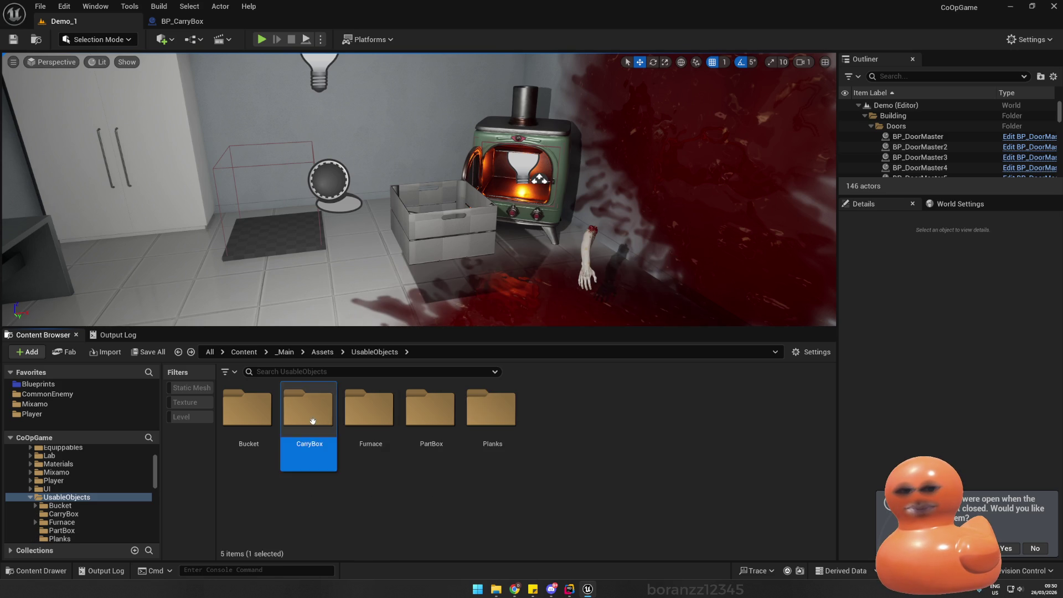
{"action": "double_click", "coordinate": [312, 422]}
- Rename the crate mesh to SM_CarryBox and go back to BP_CarryBox
{"action": "left_click", "coordinate": [254, 443]}
{"action": "type", "text": "sm_"}
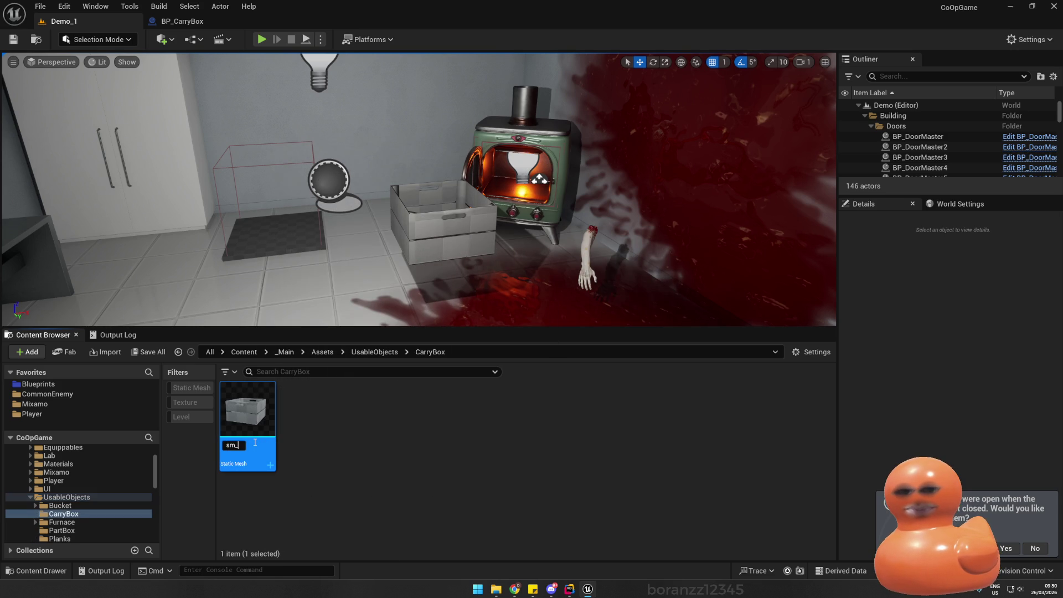
{"action": "key", "text": "BackSpace"}
{"action": "type", "text": "SM_CarryBox"}
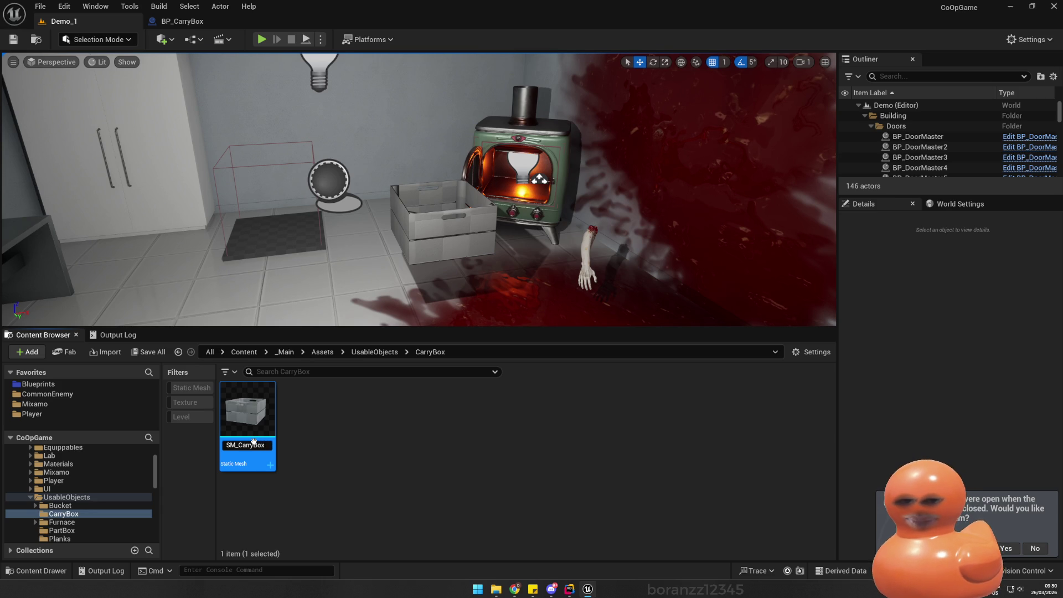
{"action": "key", "text": "Return"}
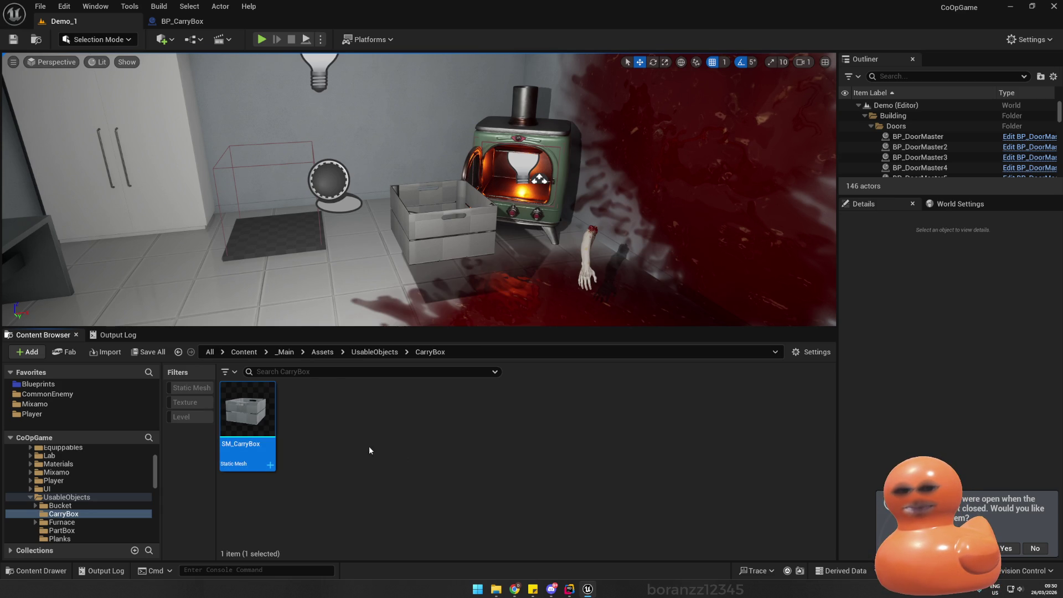
{"action": "left_click", "coordinate": [182, 21]}
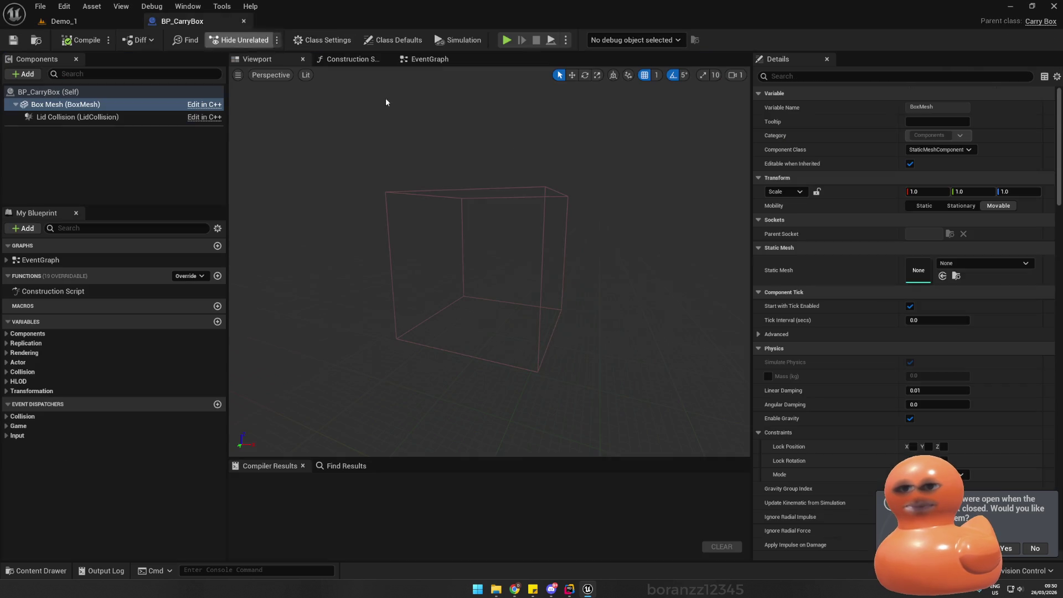
- Set the Box Mesh component's static mesh to SM_CarryBox
{"action": "left_click", "coordinate": [966, 259]}
{"action": "type", "text": "sm_carry"}
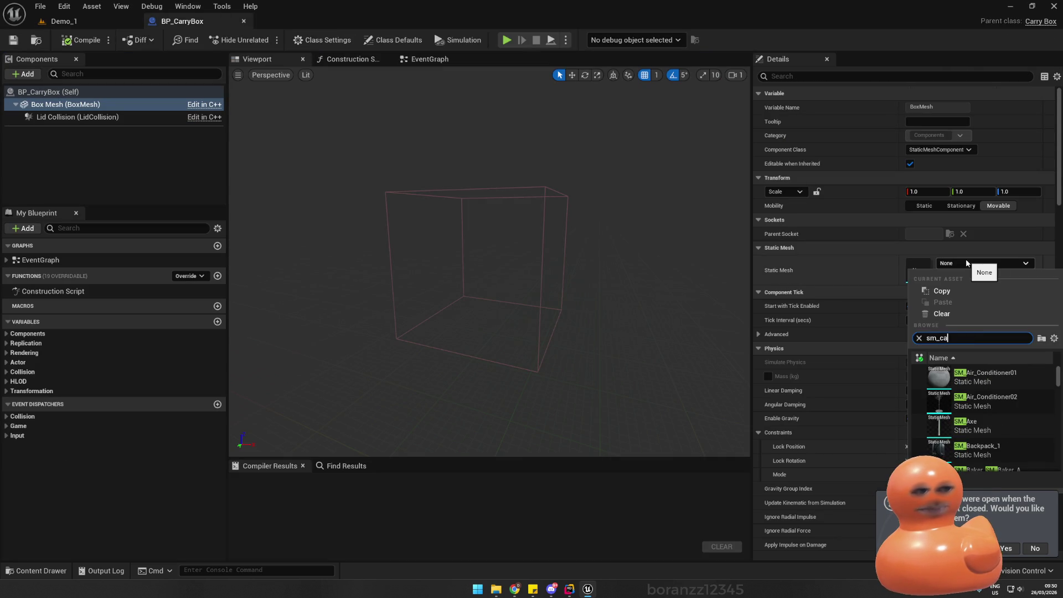
{"action": "left_click", "coordinate": [964, 377]}
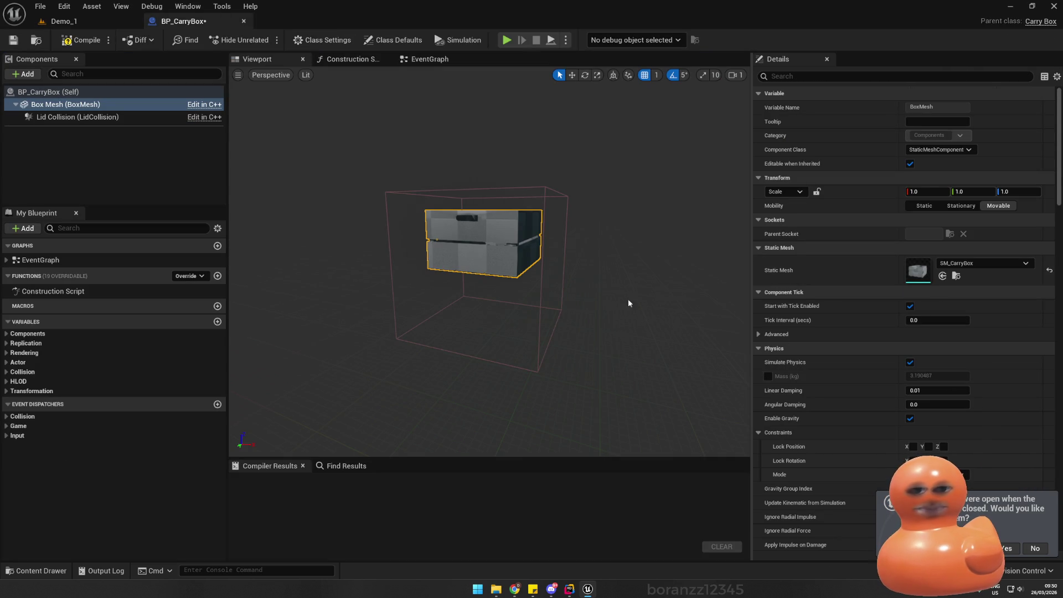
- Select the Lid Collision component and frame it in the viewport
{"action": "left_click", "coordinate": [543, 307]}
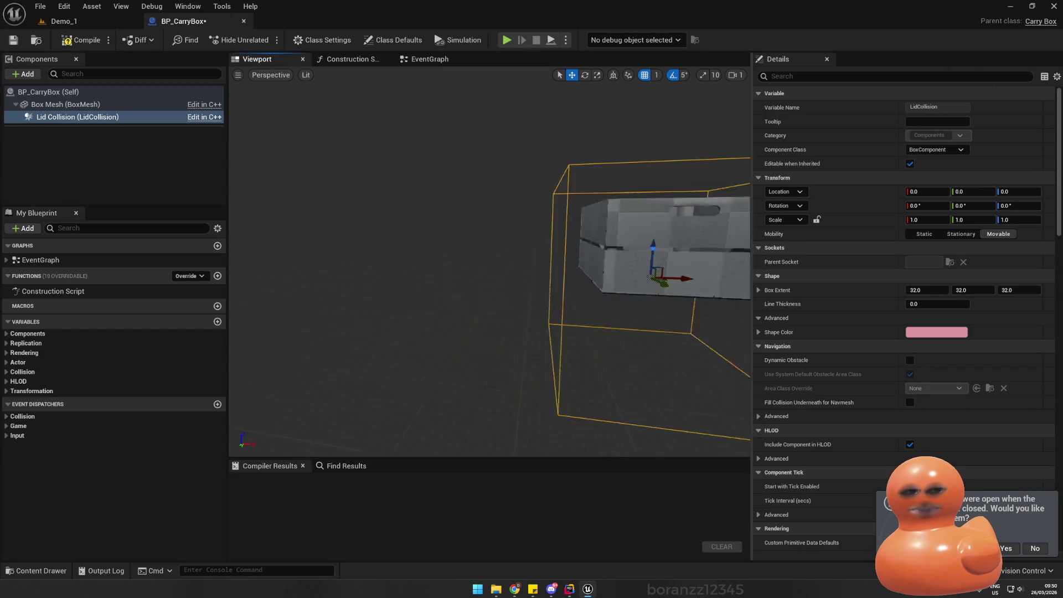
{"action": "scroll", "coordinate": [502, 224], "scroll_direction": "down", "scroll_amount": 3}
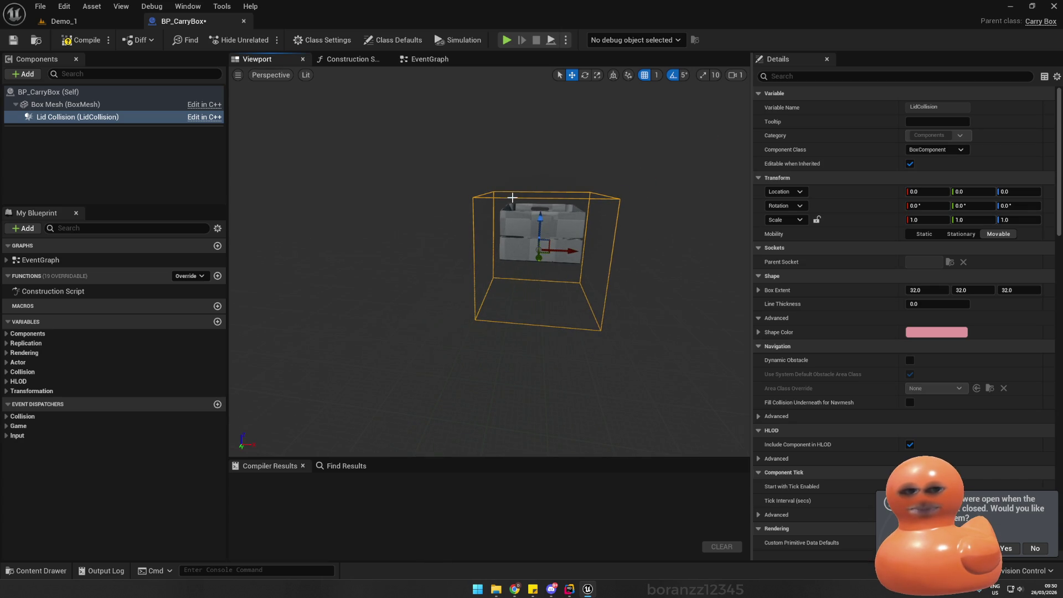
{"action": "left_click", "coordinate": [524, 210]}
{"action": "left_click", "coordinate": [474, 195]}
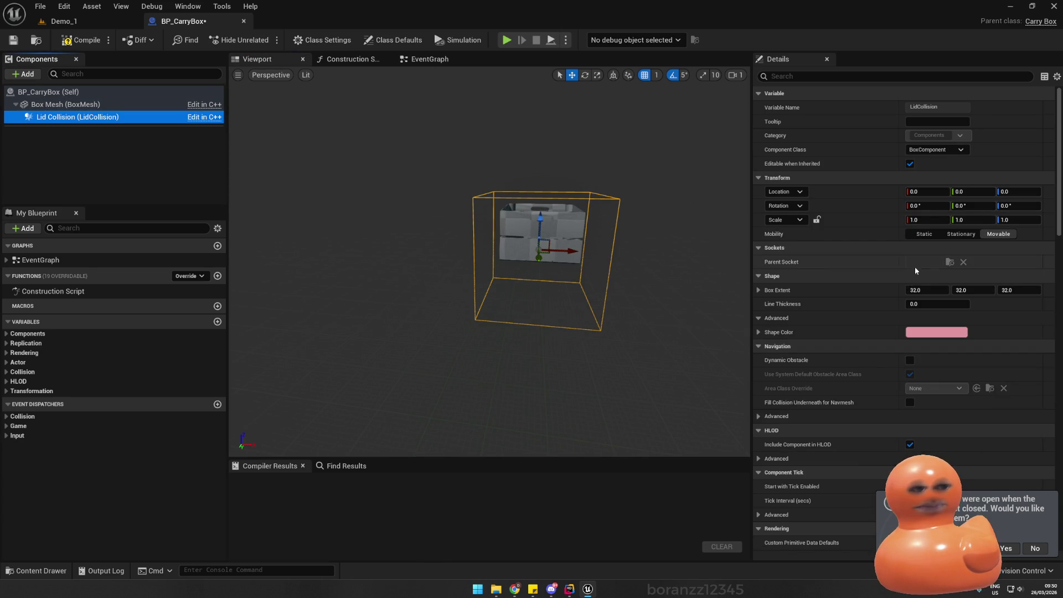
- Set the Lid Collision Box Extent X to 19
{"action": "left_click_drag", "start_coordinate": [920, 289], "coordinate": [881, 290]}
{"action": "left_click", "coordinate": [932, 289]}
{"action": "type", "text": "20"}
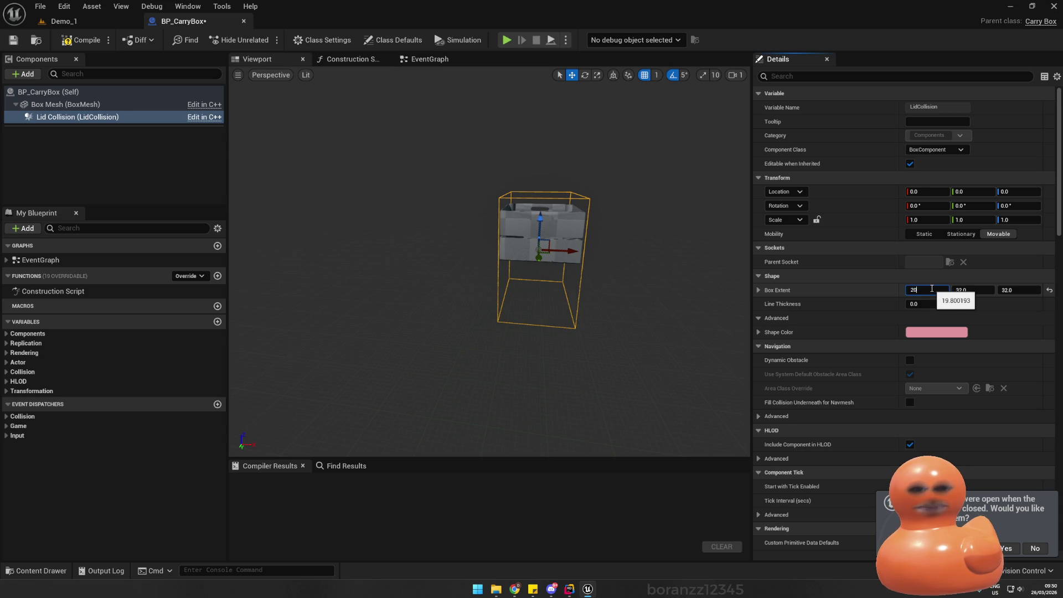
{"action": "key", "text": "Return"}
{"action": "mouse_move", "coordinate": [487, 266]}
{"action": "left_mouse_down"}
{"action": "mouse_move", "coordinate": [520, 249]}
{"action": "mouse_move", "coordinate": [476, 277]}
{"action": "mouse_move", "coordinate": [548, 255]}
{"action": "mouse_move", "coordinate": [524, 269]}
{"action": "left_mouse_up"}
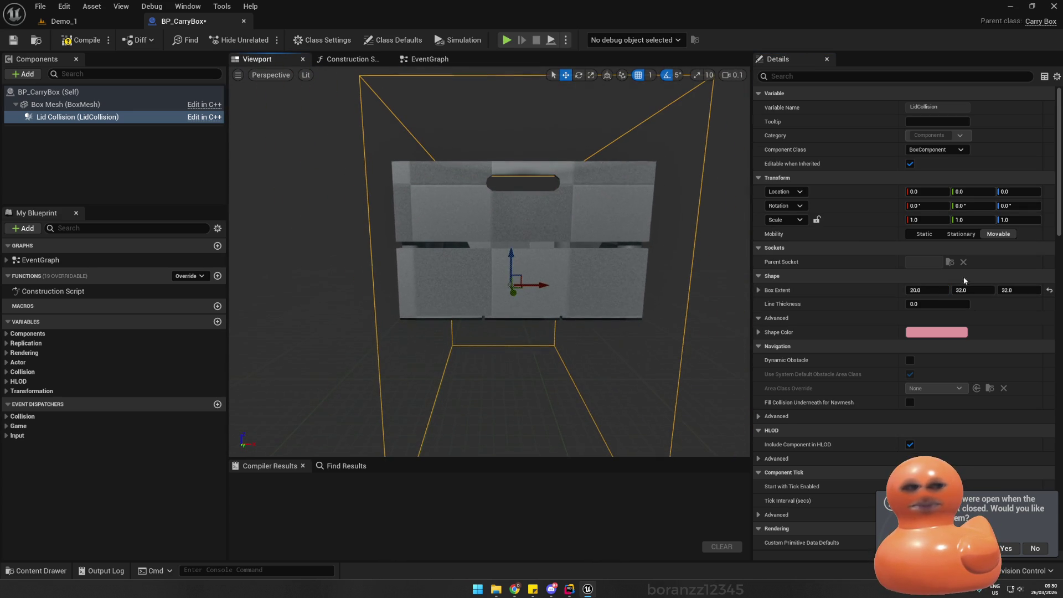
{"action": "left_click", "coordinate": [931, 290]}
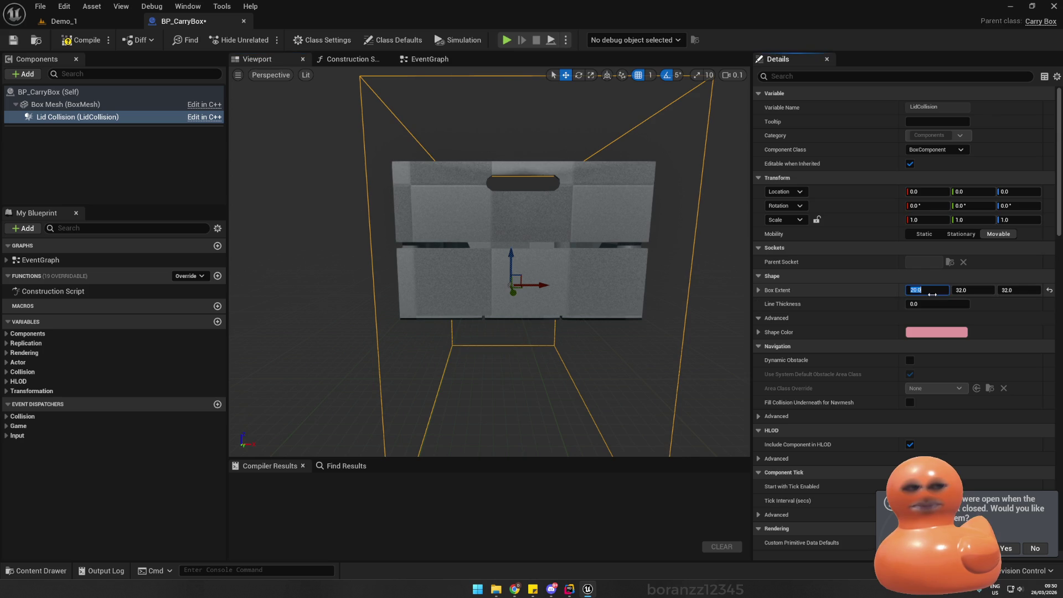
{"action": "type", "text": "19"}
{"action": "key", "text": "Return"}
- Set the Lid Collision Box Extent Y to 22
{"action": "left_click_drag", "start_coordinate": [707, 244], "coordinate": [548, 249]}
{"action": "left_click", "coordinate": [970, 290]}
{"action": "key", "text": "Return"}
{"action": "left_click", "coordinate": [974, 290]}
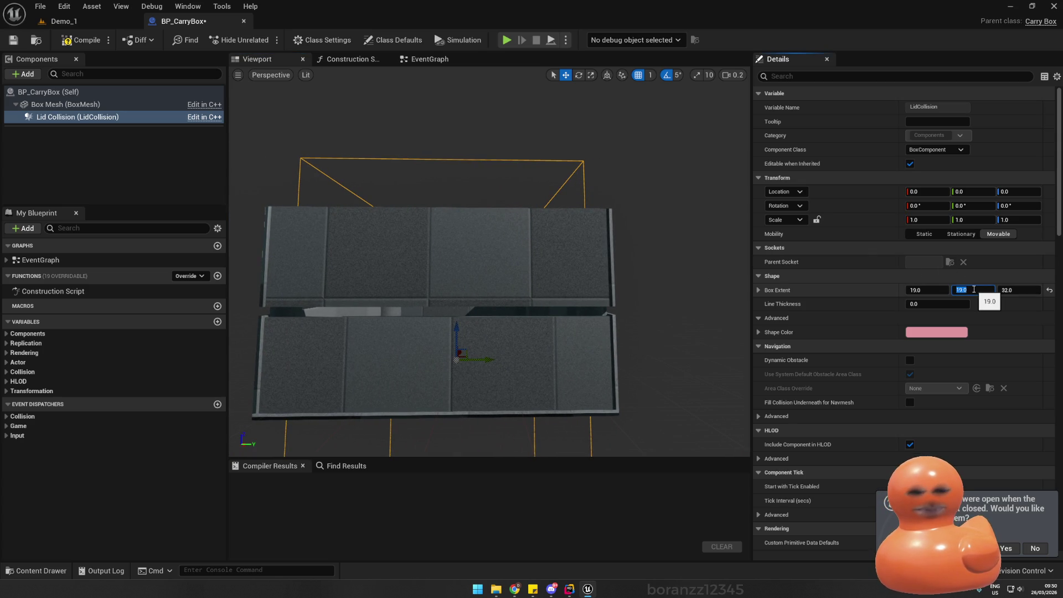
{"action": "scroll", "coordinate": [973, 290], "scroll_direction": "up", "scroll_amount": 2}
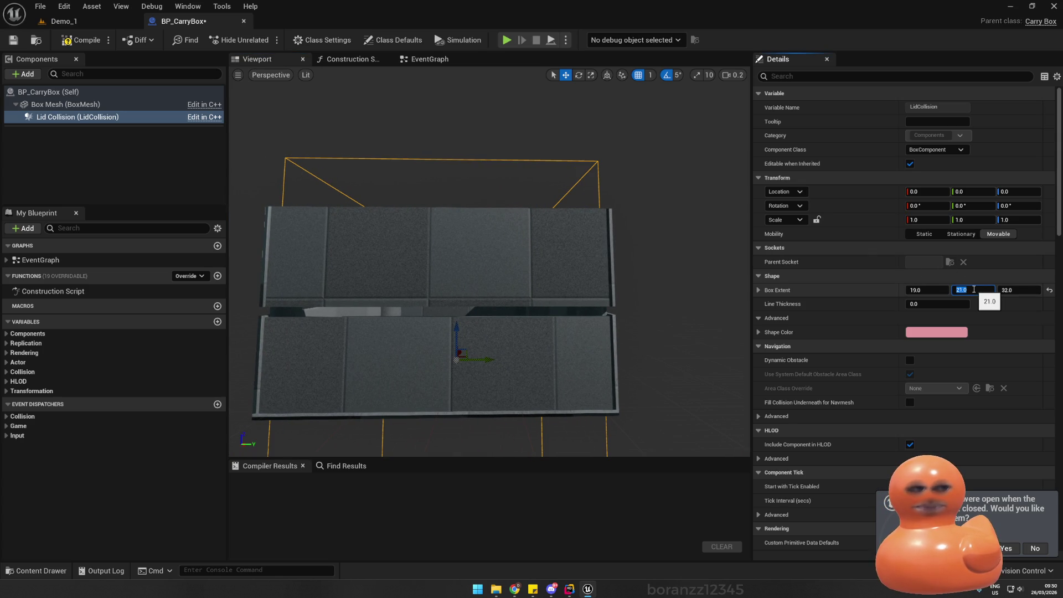
{"action": "type", "text": "22"}
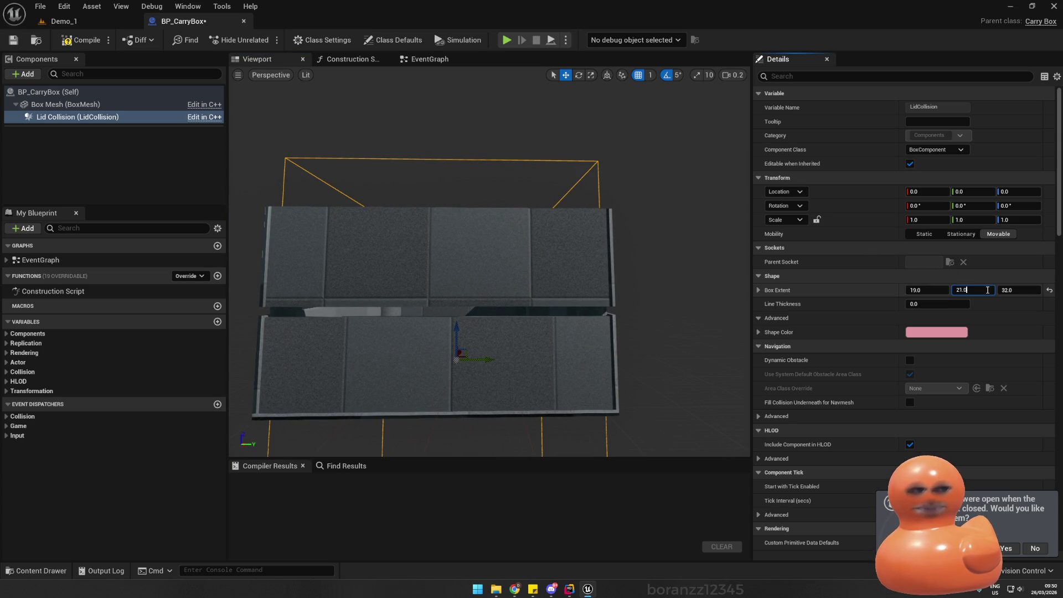
{"action": "type", "text": "22"}
{"action": "key", "text": "Return"}
- Set Box Extent Z to 12 and raise the lid collision to Location Z 12
{"action": "mouse_move", "coordinate": [487, 266]}
{"action": "left_mouse_down"}
{"action": "mouse_move", "coordinate": [421, 260]}
{"action": "mouse_move", "coordinate": [498, 266]}
{"action": "mouse_move", "coordinate": [442, 280]}
{"action": "left_mouse_up"}
{"action": "left_click", "coordinate": [1019, 289]}
{"action": "type", "text": "22"}
{"action": "key", "text": "Return"}
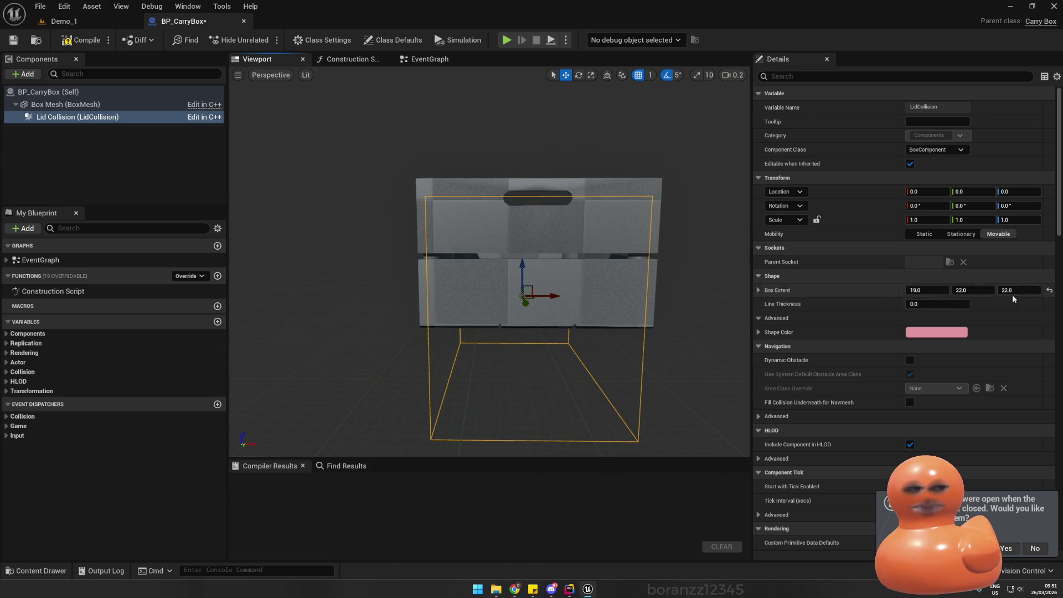
{"action": "left_click", "coordinate": [1019, 290]}
{"action": "type", "text": "12"}
{"action": "key", "text": "Return"}
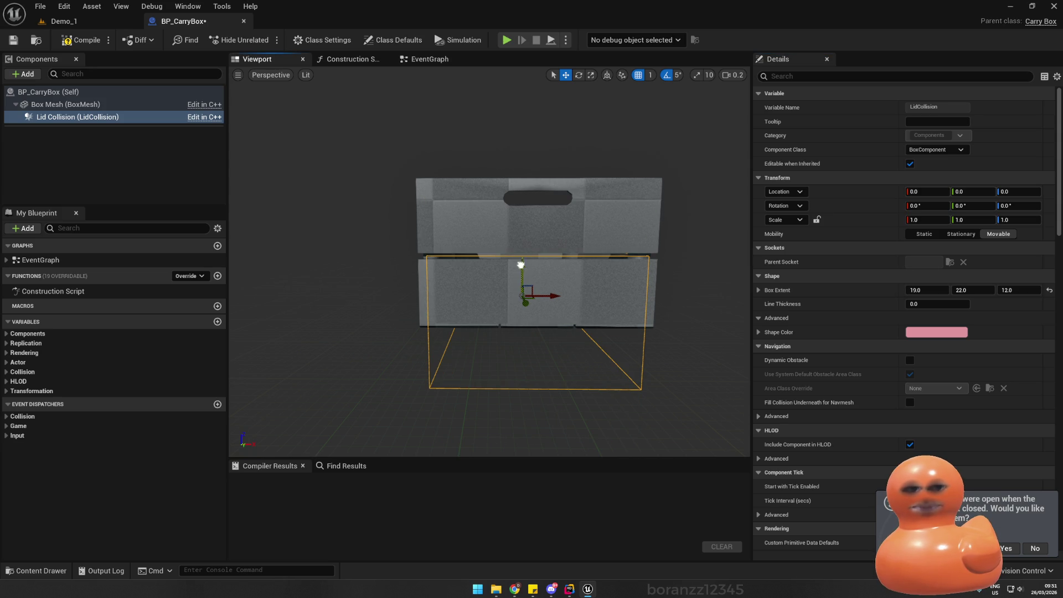
{"action": "mouse_move", "coordinate": [522, 277]}
{"action": "left_mouse_down"}
{"action": "mouse_move", "coordinate": [529, 140]}
{"action": "mouse_move", "coordinate": [510, 194]}
{"action": "mouse_move", "coordinate": [525, 221]}
{"action": "mouse_move", "coordinate": [589, 144]}
{"action": "mouse_move", "coordinate": [562, 237]}
{"action": "mouse_move", "coordinate": [534, 238]}
{"action": "mouse_move", "coordinate": [541, 227]}
{"action": "mouse_move", "coordinate": [528, 240]}
{"action": "left_mouse_up"}
- Adjust the Lid Collision Box Extent to X 20 and Y 22, checking its fit around the crate
{"action": "left_click", "coordinate": [966, 290]}
{"action": "key", "text": "Up"}
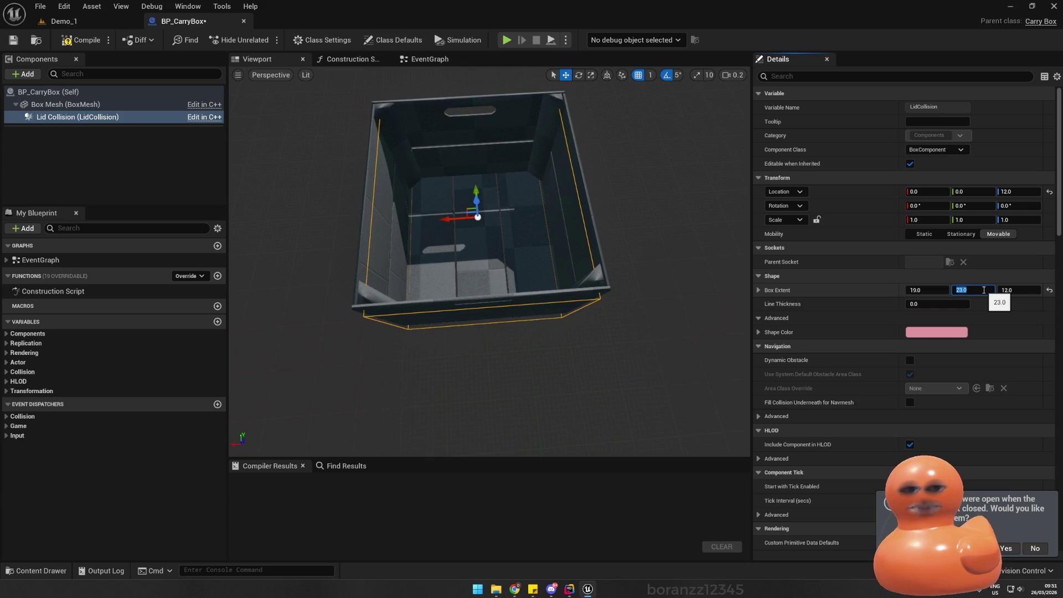
{"action": "key", "text": "Return"}
{"action": "left_click", "coordinate": [922, 289]}
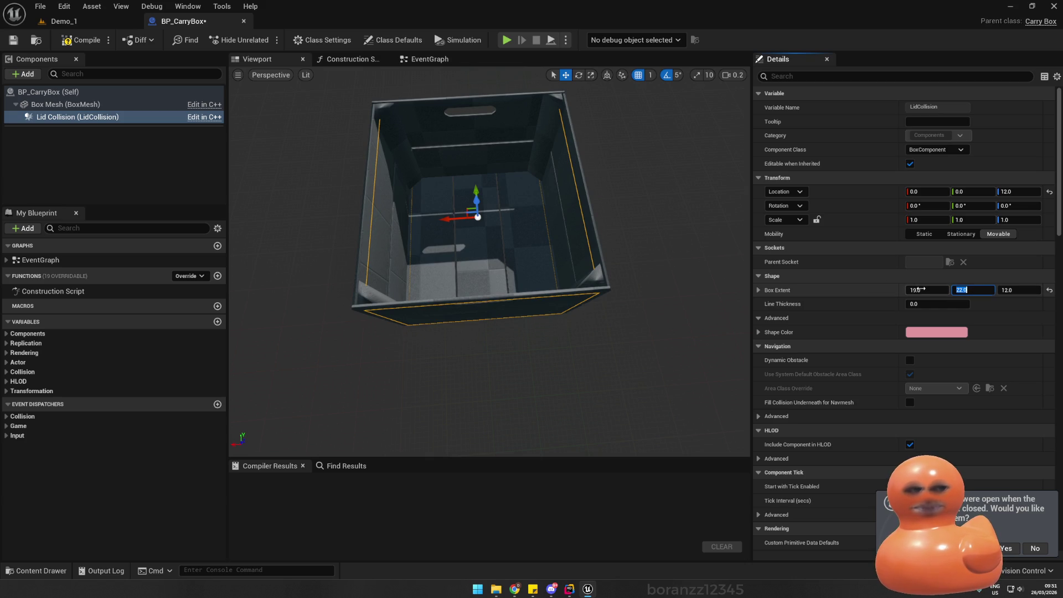
{"action": "type", "text": "20"}
{"action": "key", "text": "Return"}
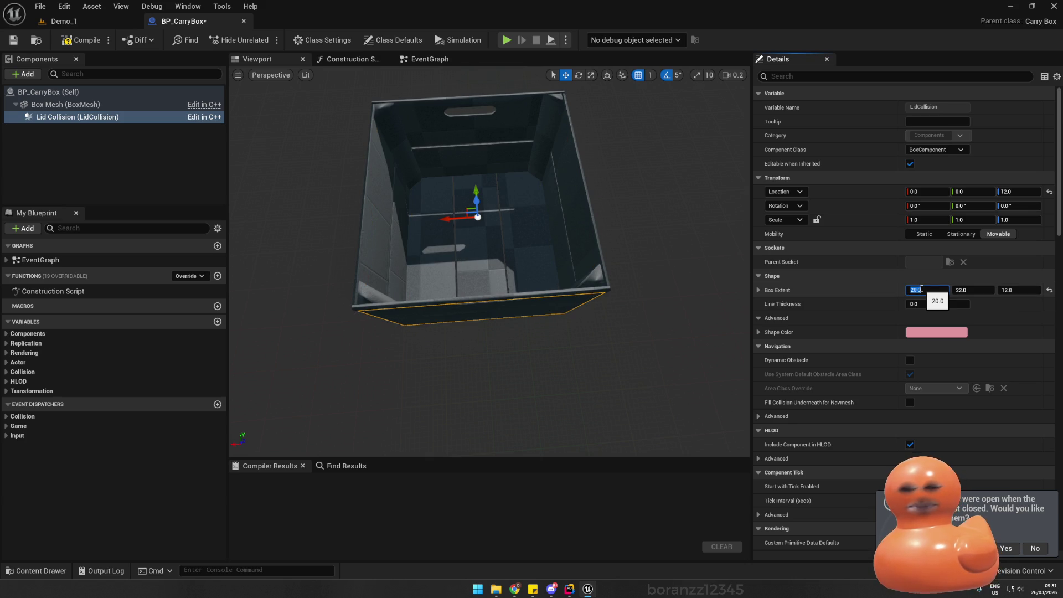
{"action": "mouse_move", "coordinate": [487, 333]}
{"action": "left_mouse_down"}
{"action": "mouse_move", "coordinate": [427, 286]}
{"action": "mouse_move", "coordinate": [371, 277]}
{"action": "left_mouse_up"}
{"action": "mouse_move", "coordinate": [487, 260]}
{"action": "left_mouse_down"}
{"action": "mouse_move", "coordinate": [354, 283]}
{"action": "mouse_move", "coordinate": [409, 260]}
{"action": "left_mouse_up"}
- Move the lid to the crate top at Z 26, thin Box Extent Z to 1, and compile
{"action": "left_click_drag", "start_coordinate": [506, 166], "coordinate": [501, 111]}
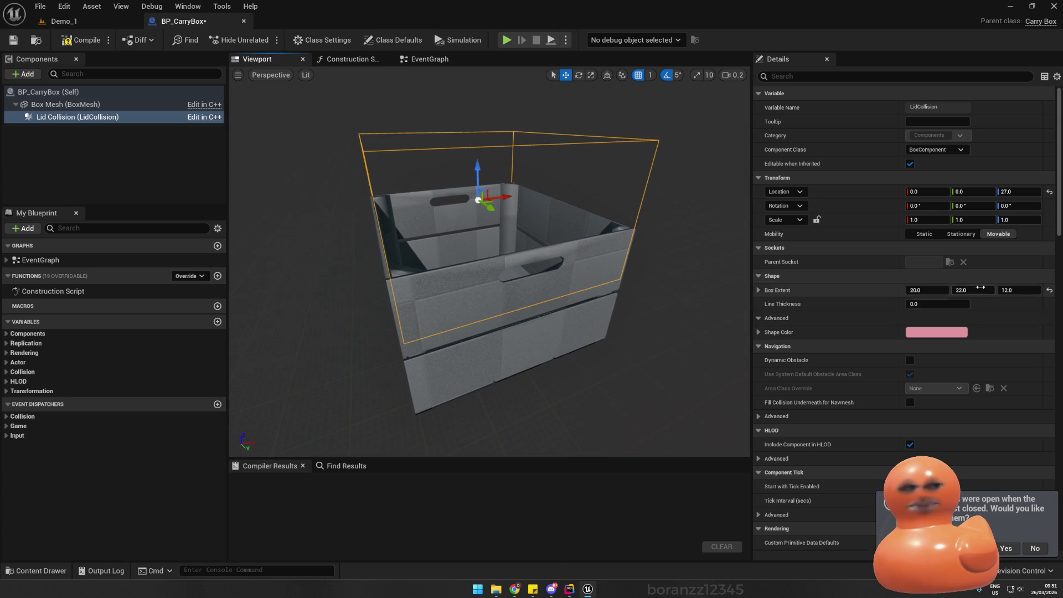
{"action": "left_click", "coordinate": [1008, 290]}
{"action": "key", "text": "Return"}
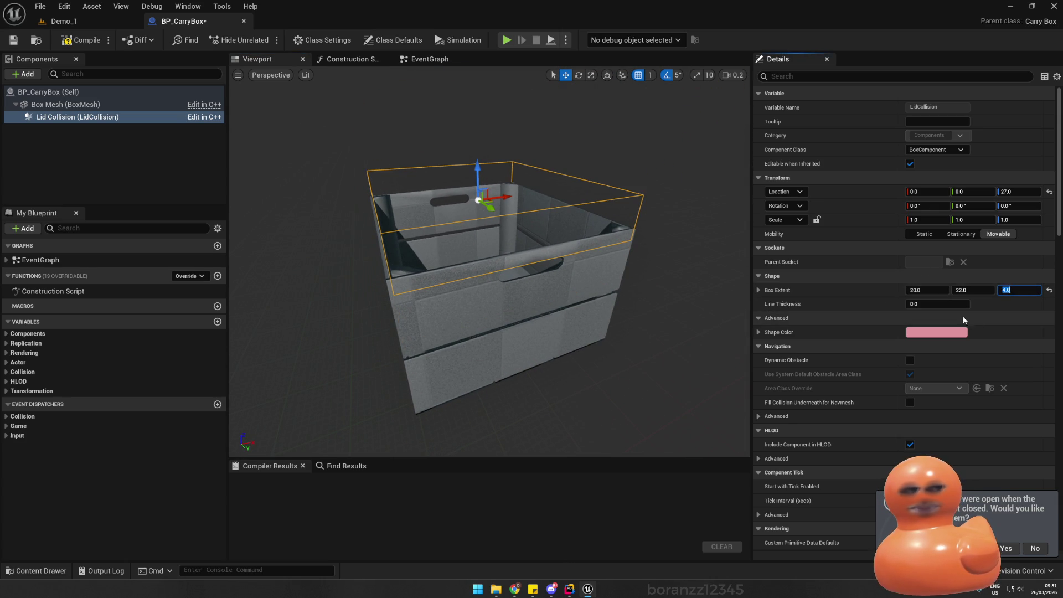
{"action": "type", "text": "1"}
{"action": "key", "text": "Return"}
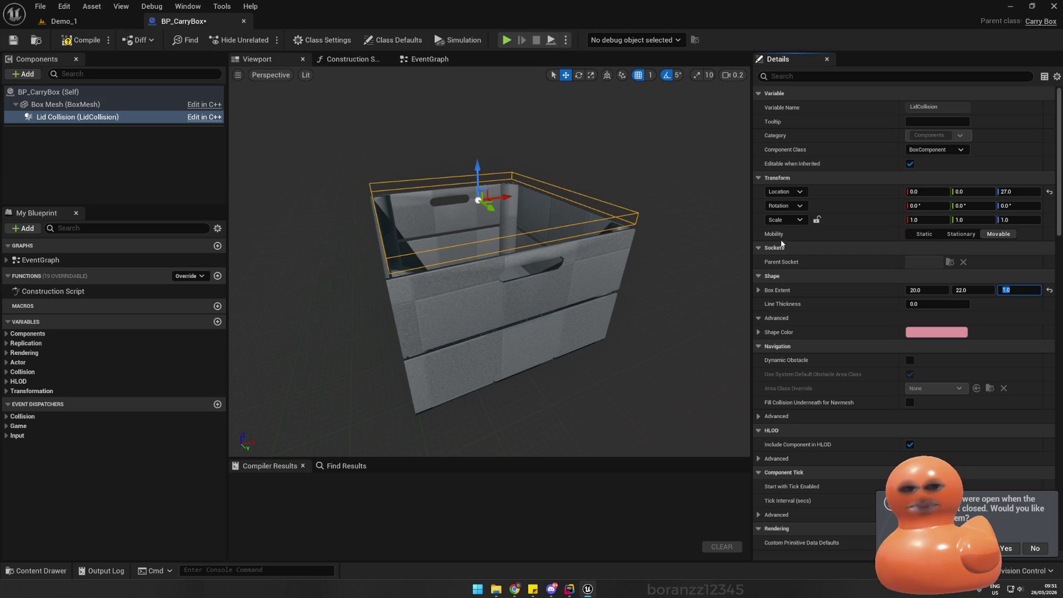
{"action": "mouse_move", "coordinate": [473, 176]}
{"action": "left_mouse_down"}
{"action": "mouse_move", "coordinate": [452, 221]}
{"action": "mouse_move", "coordinate": [462, 261]}
{"action": "mouse_move", "coordinate": [461, 241]}
{"action": "mouse_move", "coordinate": [488, 216]}
{"action": "mouse_move", "coordinate": [553, 183]}
{"action": "left_mouse_up"}
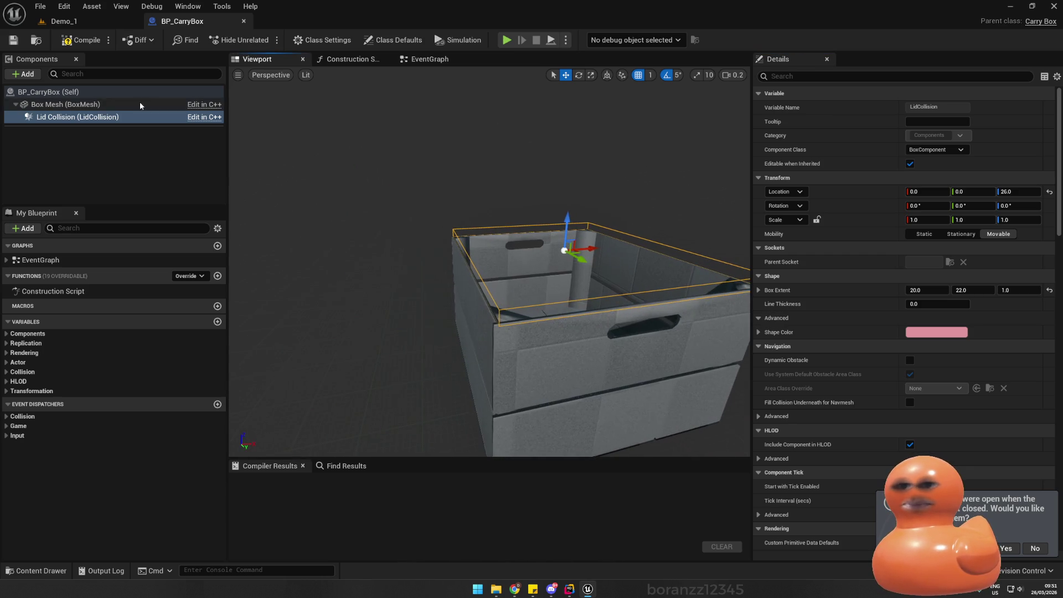
{"action": "left_click", "coordinate": [78, 40]}
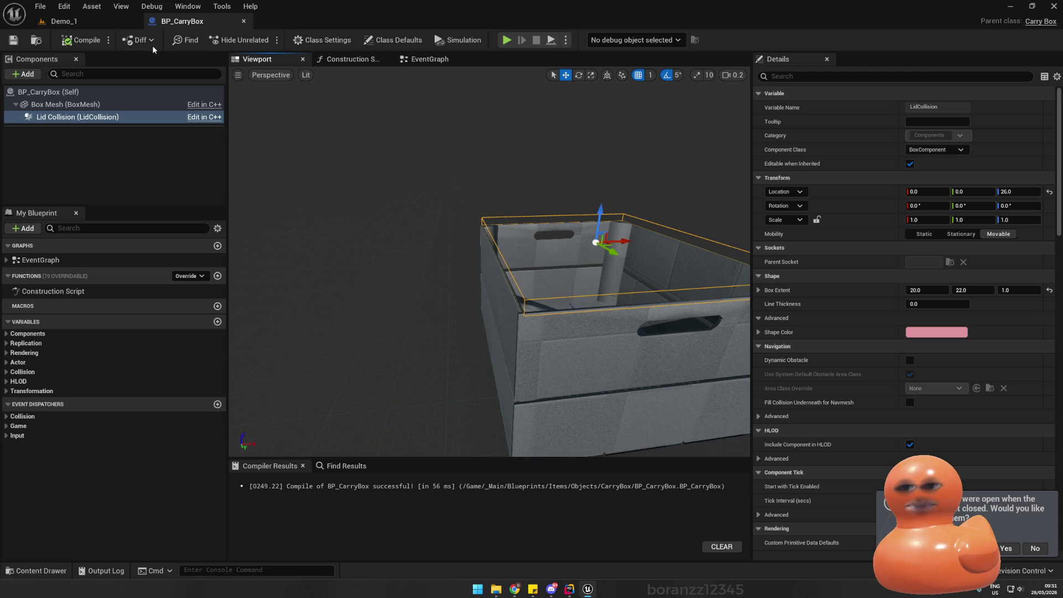
{"action": "left_click", "coordinate": [81, 22]}
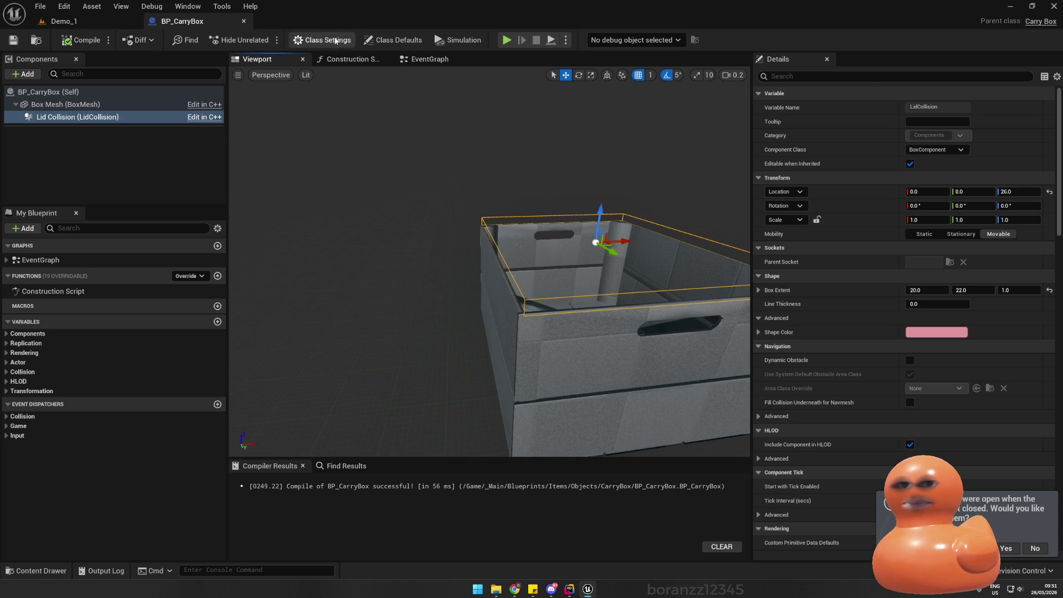
- Replace the wood crate by the stove with SM_CarryBox placed on the floor
{"action": "mouse_move", "coordinate": [265, 166]}
{"action": "left_mouse_down"}
{"action": "mouse_move", "coordinate": [310, 150]}
{"action": "mouse_move", "coordinate": [355, 155]}
{"action": "left_mouse_up"}
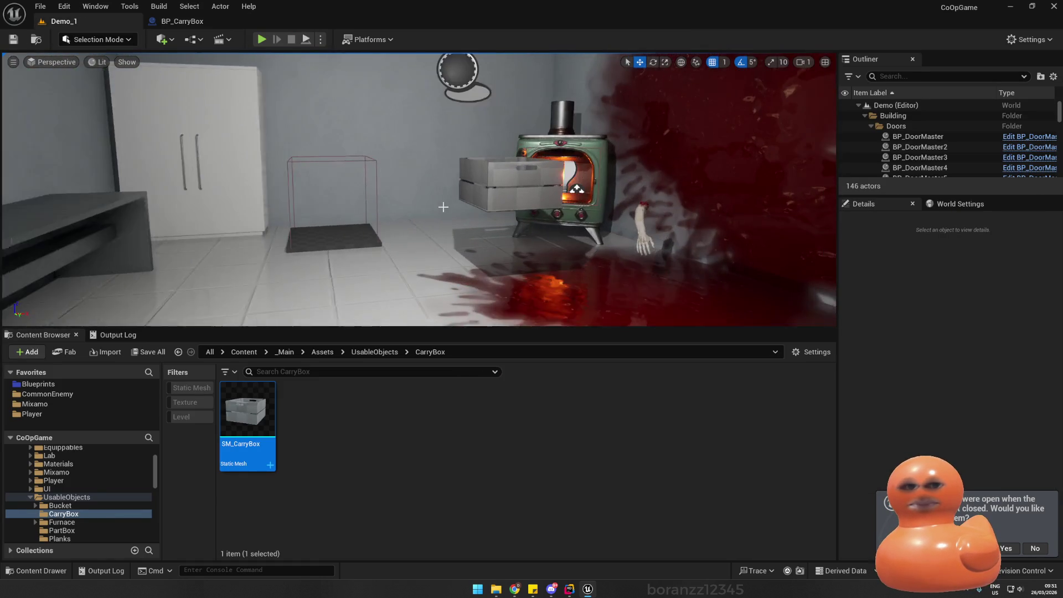
{"action": "left_click", "coordinate": [485, 178]}
{"action": "key", "text": "Delete"}
{"action": "mouse_move", "coordinate": [248, 409]}
{"action": "left_mouse_down"}
{"action": "mouse_move", "coordinate": [305, 382]}
{"action": "mouse_move", "coordinate": [446, 233]}
{"action": "left_mouse_up"}
{"action": "left_click", "coordinate": [445, 232]}
{"action": "scroll", "coordinate": [448, 243], "scroll_direction": "up", "scroll_amount": 3}
{"action": "left_click", "coordinate": [462, 277]}
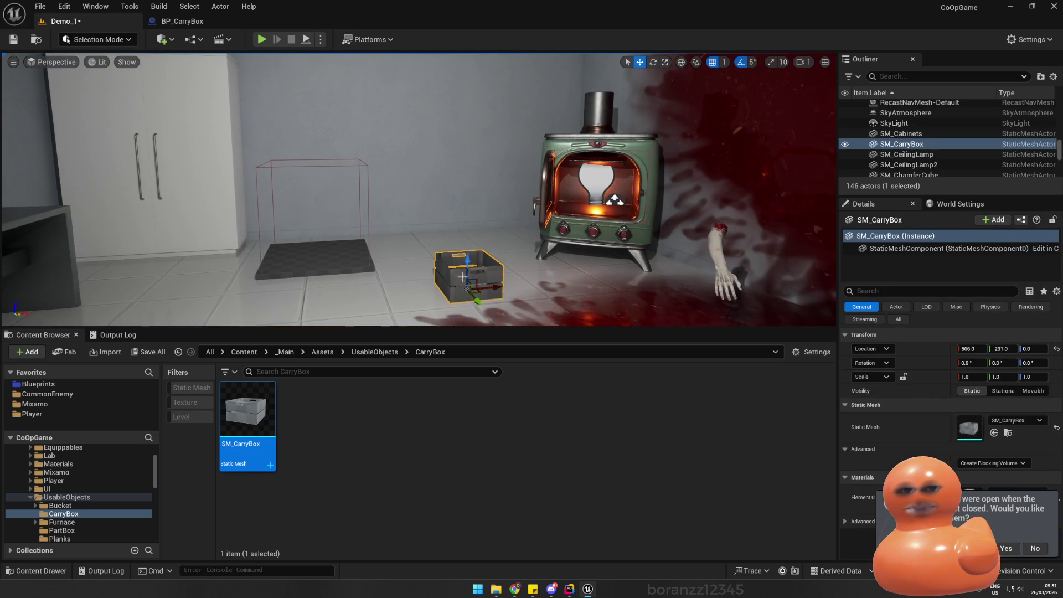
- Save the Demo_1 level and run a quick play test
{"action": "key", "text": "ctrl+s"}
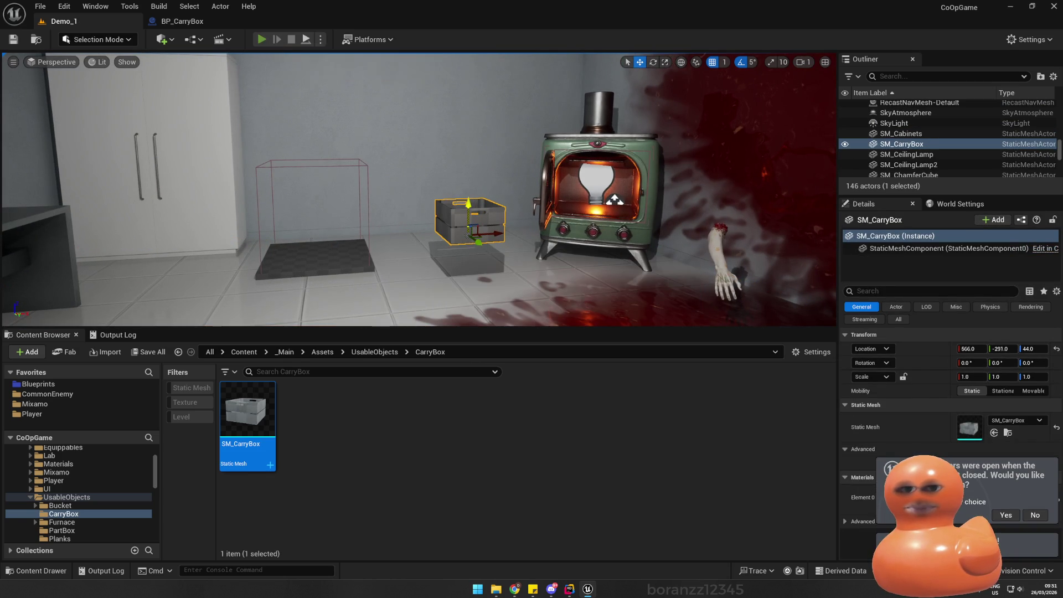
{"action": "left_click", "coordinate": [261, 39]}
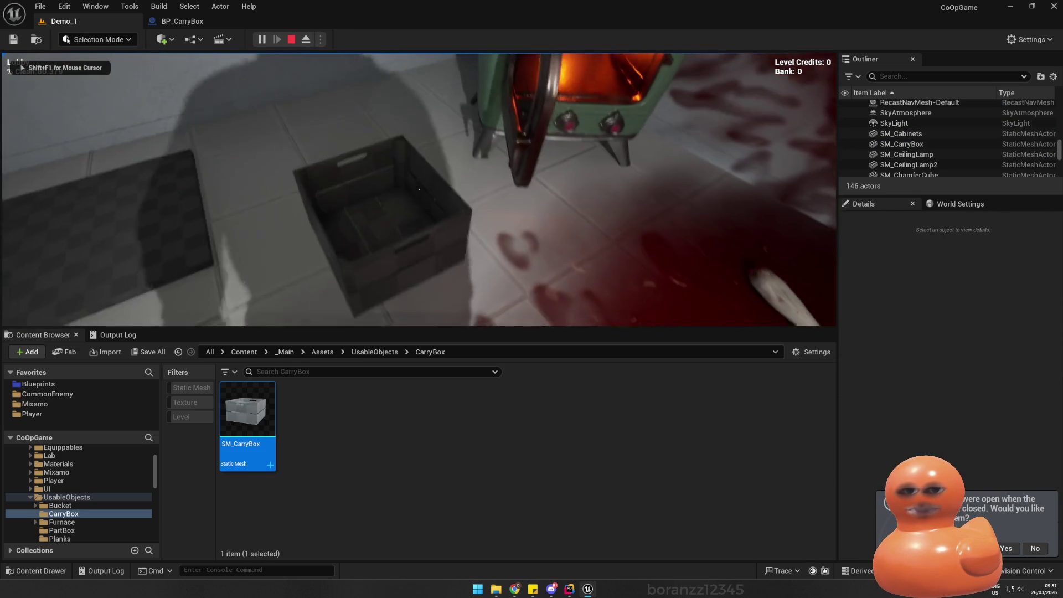
{"action": "key", "text": "Escape"}
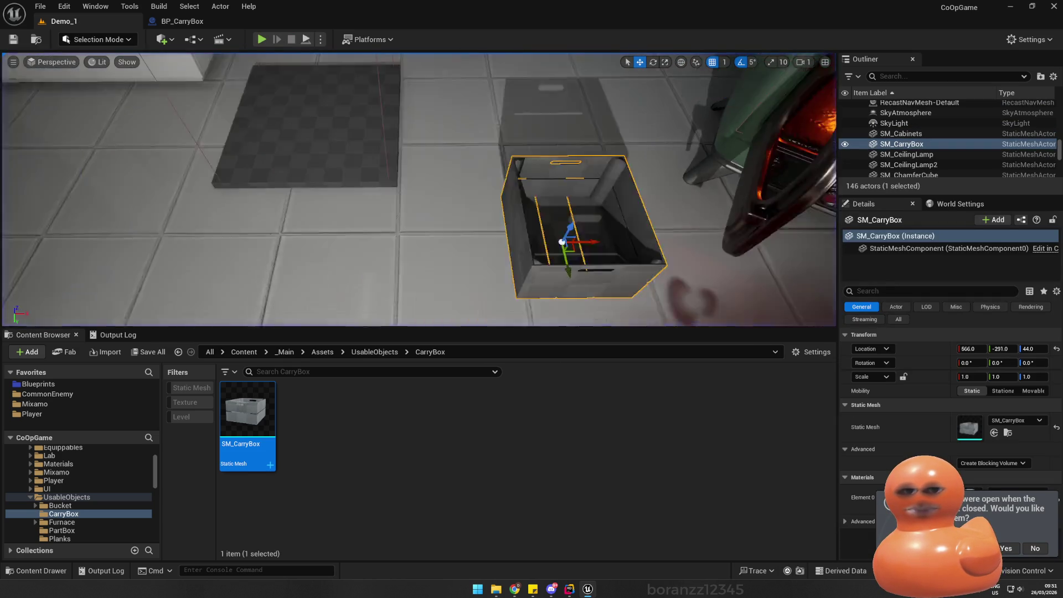
- Enable Simulate Physics on the placed SM_CarryBox
{"action": "key", "text": "f"}
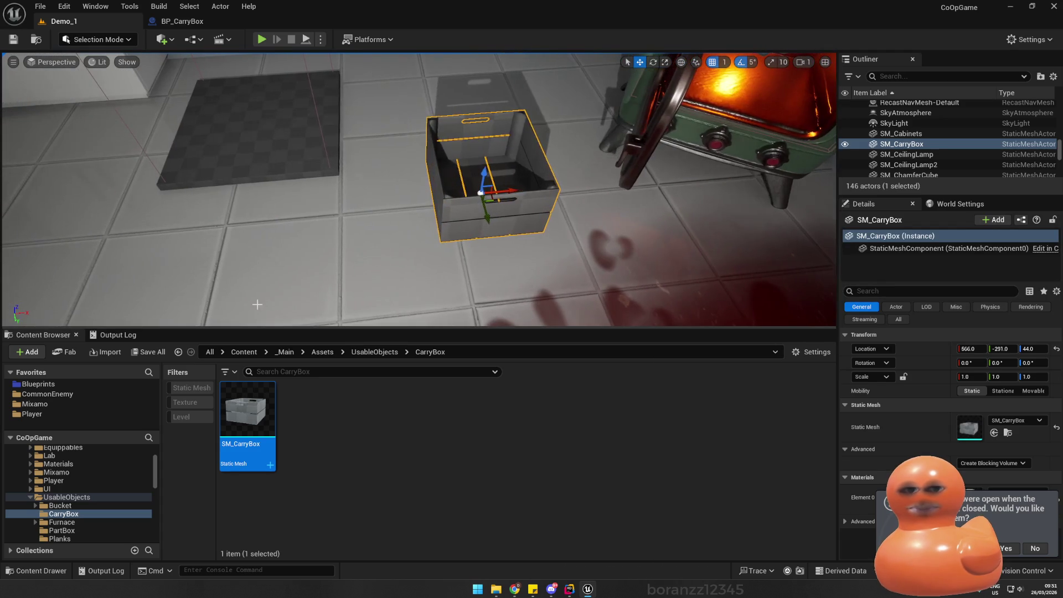
{"action": "left_click_drag", "start_coordinate": [461, 223], "coordinate": [387, 219]}
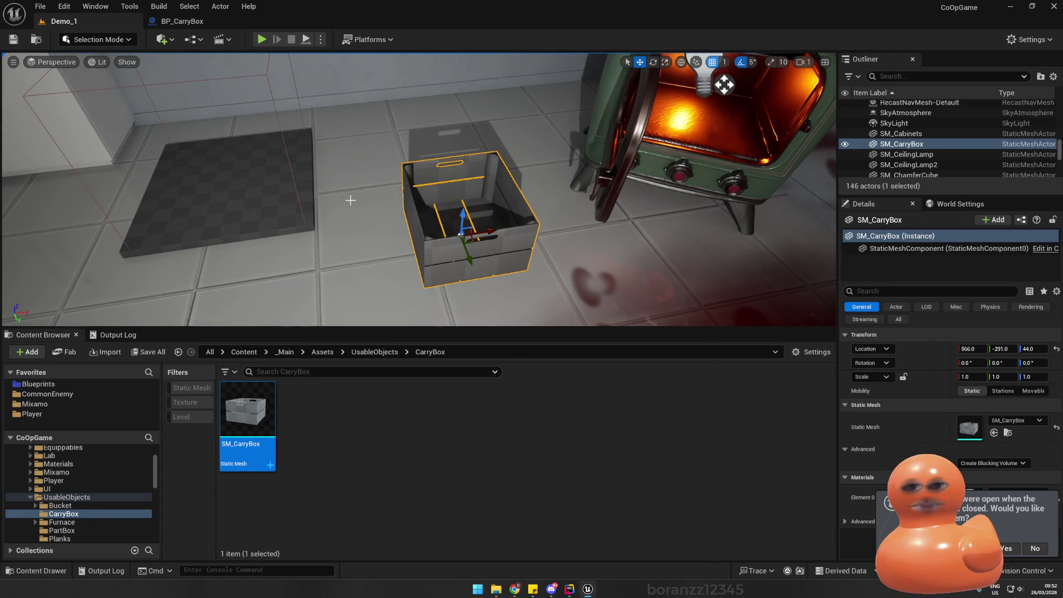
{"action": "left_click_drag", "start_coordinate": [724, 84], "coordinate": [718, 93]}
{"action": "left_click", "coordinate": [896, 292]}
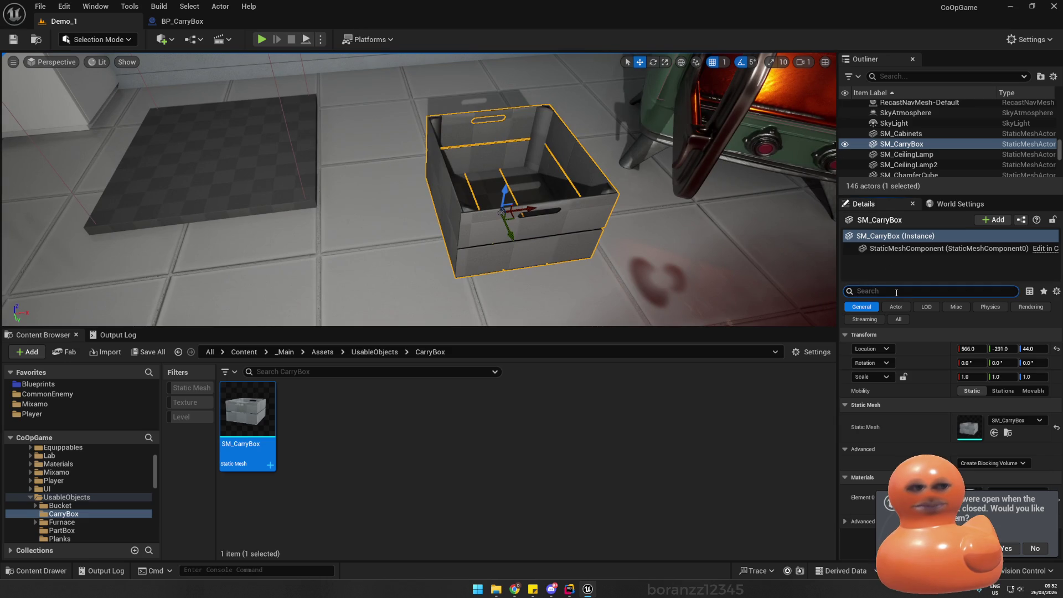
{"action": "type", "text": "sim"}
{"action": "left_click", "coordinate": [961, 349]}
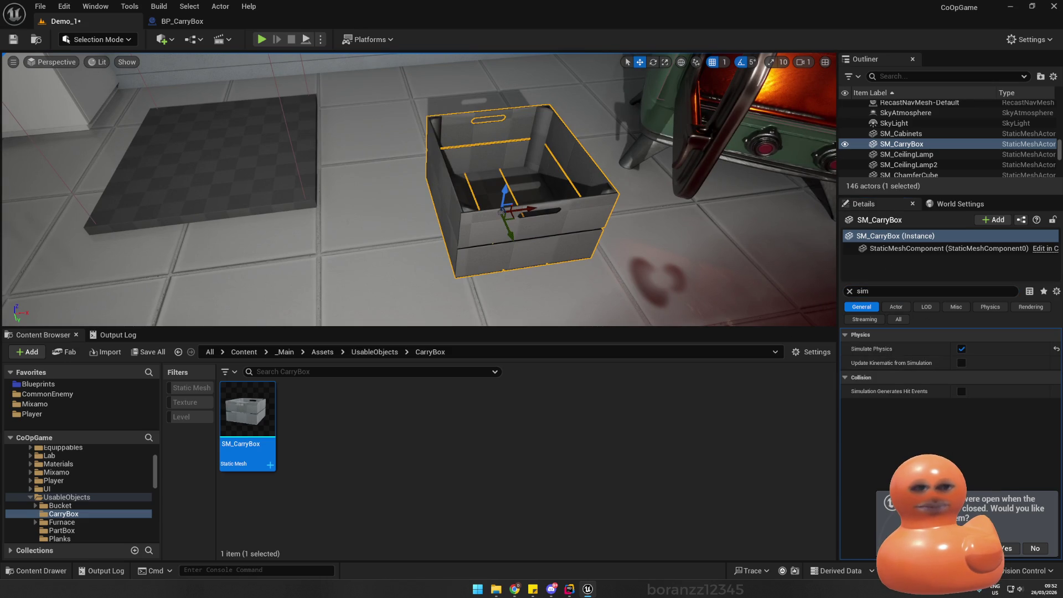
- Filter BP_CarryBox's Details for replication settings, showing Replicates and Replicate Movement on
{"action": "left_click", "coordinate": [182, 21]}
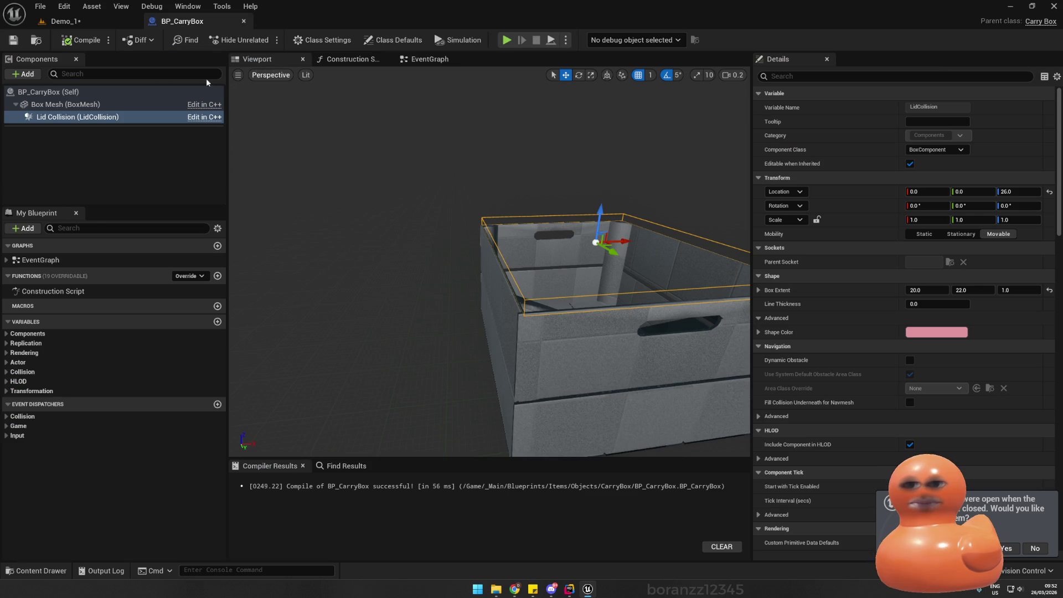
{"action": "left_click", "coordinate": [95, 75]}
{"action": "type", "text": "re"}
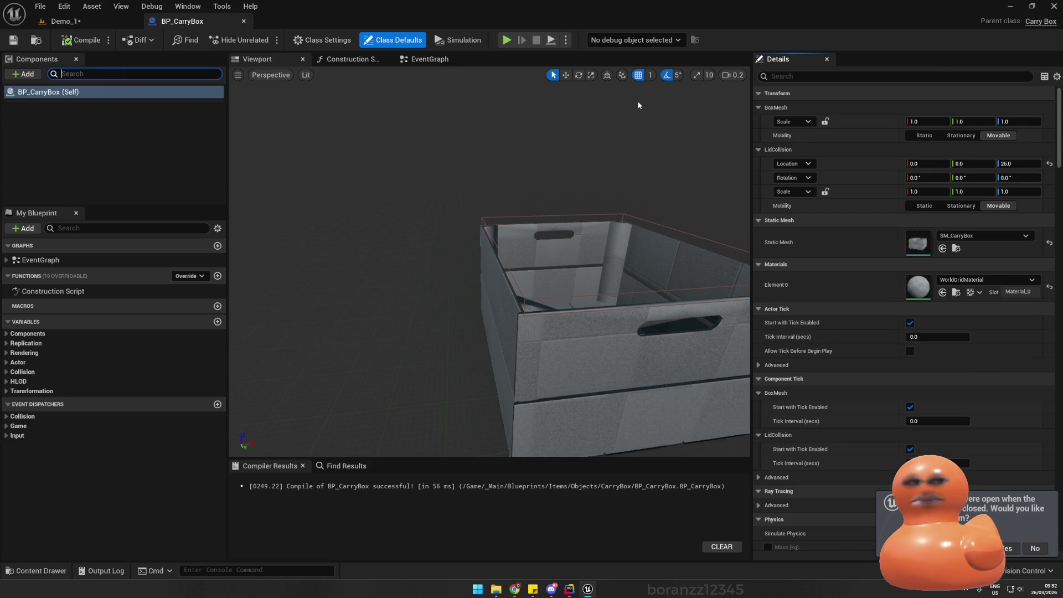
{"action": "left_click", "coordinate": [819, 76]}
{"action": "type", "text": "repli"}
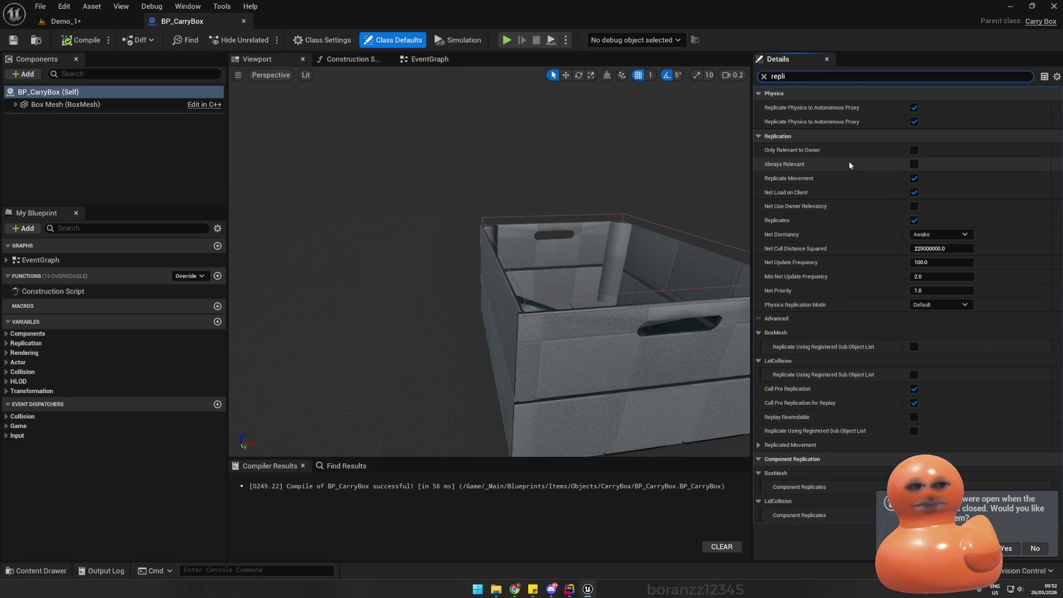
- Expand Box Mesh to show Lid Collision, then save the Demo_1 level
{"action": "left_click", "coordinate": [24, 108]}
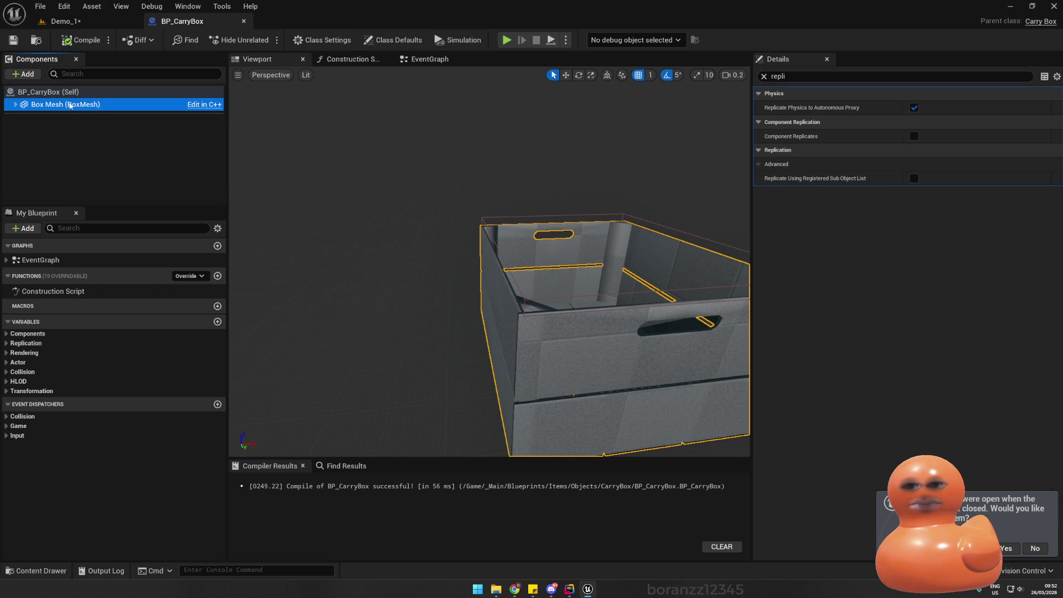
{"action": "double_click", "coordinate": [24, 107]}
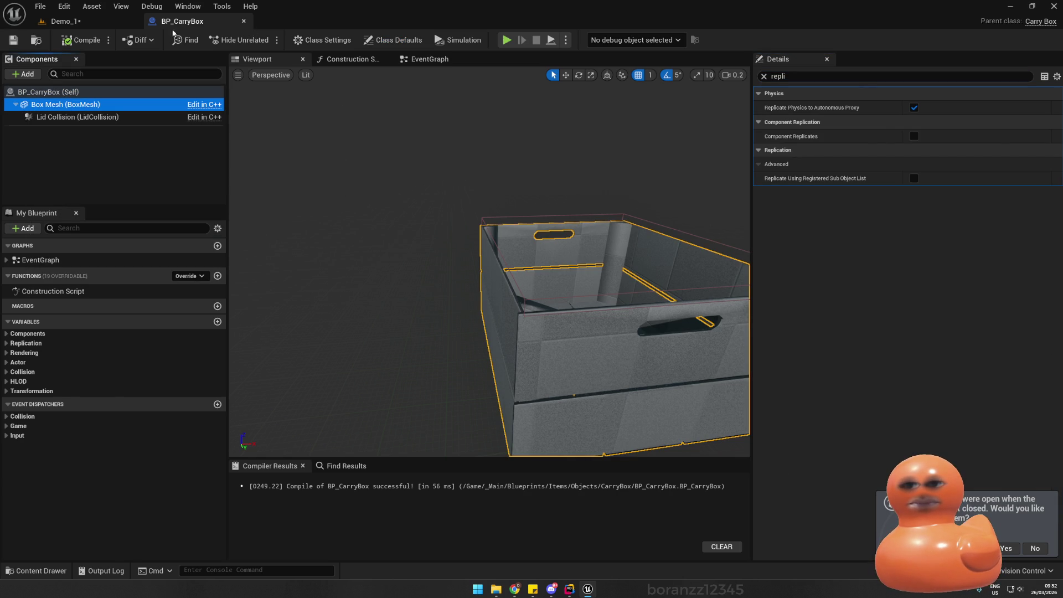
{"action": "left_click", "coordinate": [108, 22]}
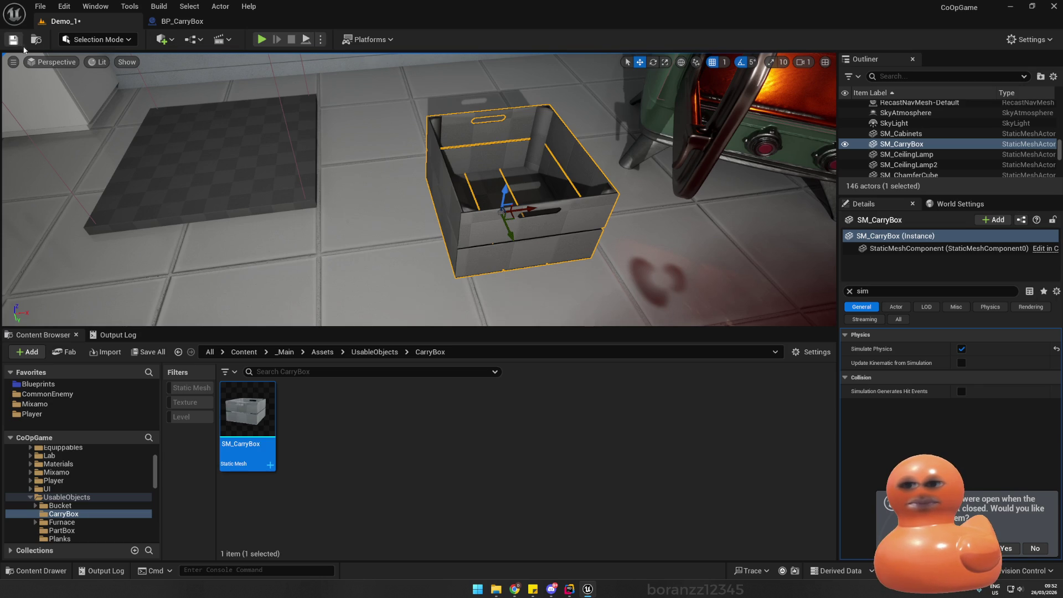
{"action": "left_click", "coordinate": [13, 39]}
{"action": "scroll", "coordinate": [285, 128], "scroll_direction": "down", "scroll_amount": 5}
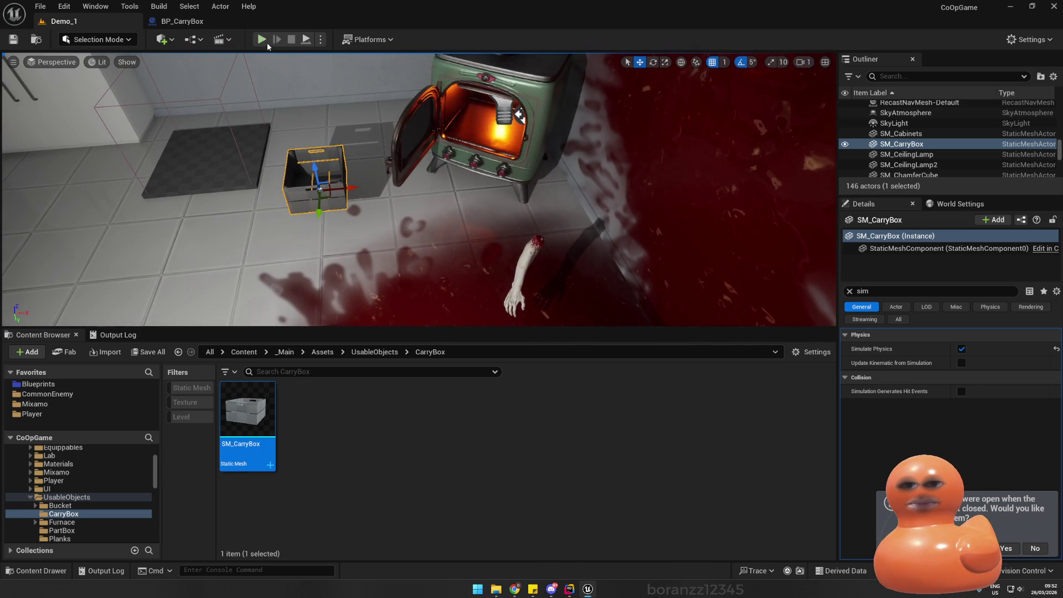
- Play-test dropping the arm gib into the crate, carrying it, and setting it down
{"action": "key", "text": "alt+p"}
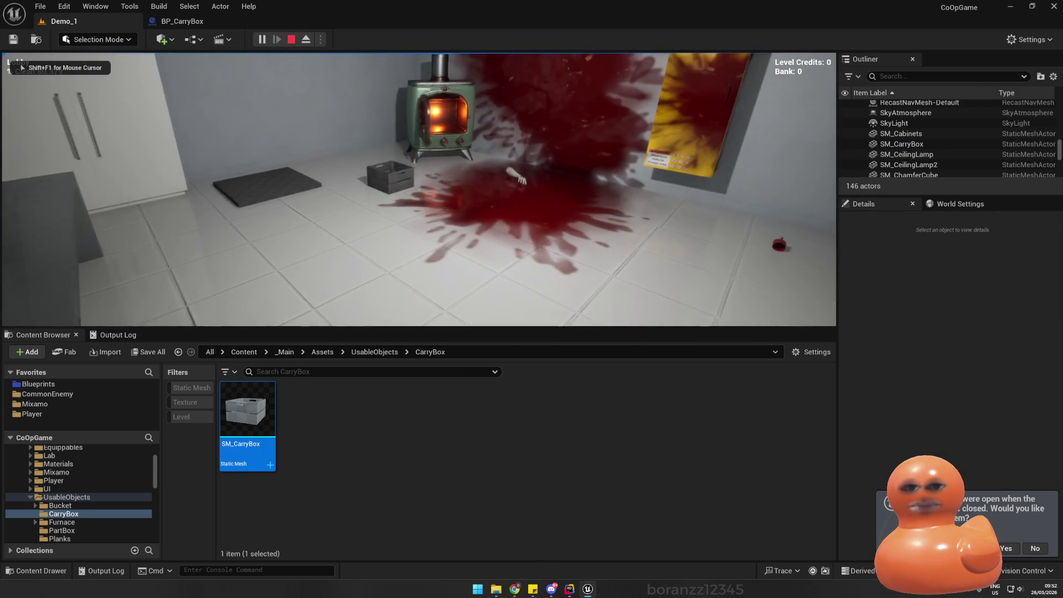
{"action": "key", "text": "w"}
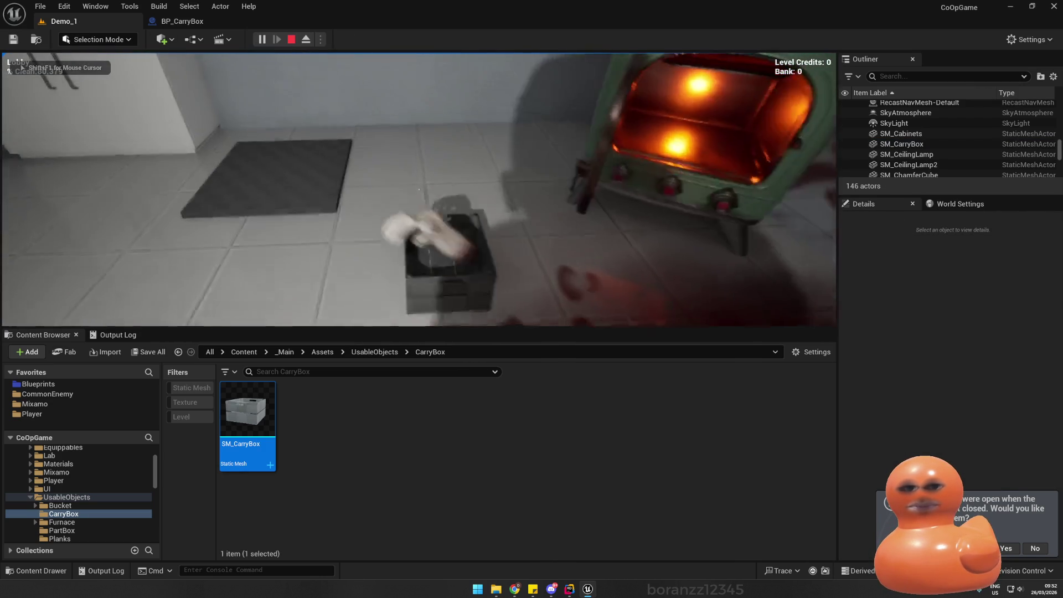
{"action": "left_click", "coordinate": [419, 190]}
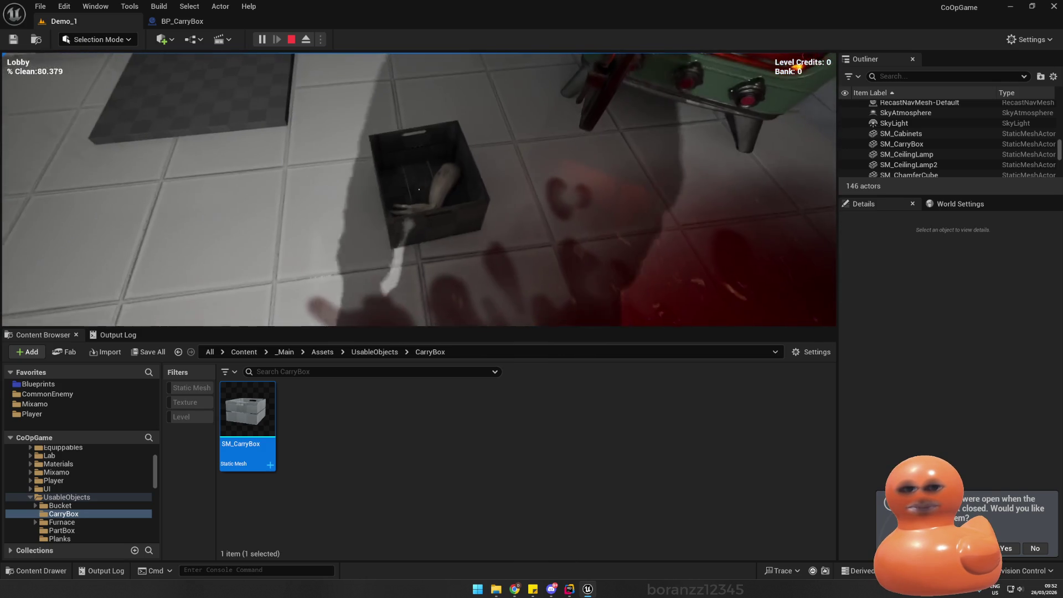
{"action": "left_click", "coordinate": [419, 190]}
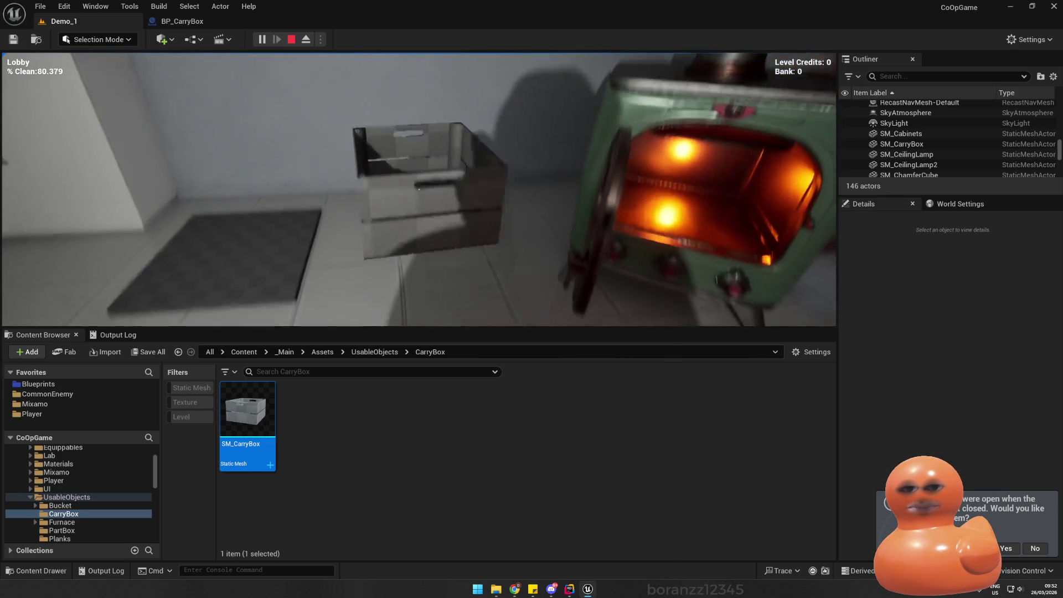
{"action": "left_click", "coordinate": [419, 190]}
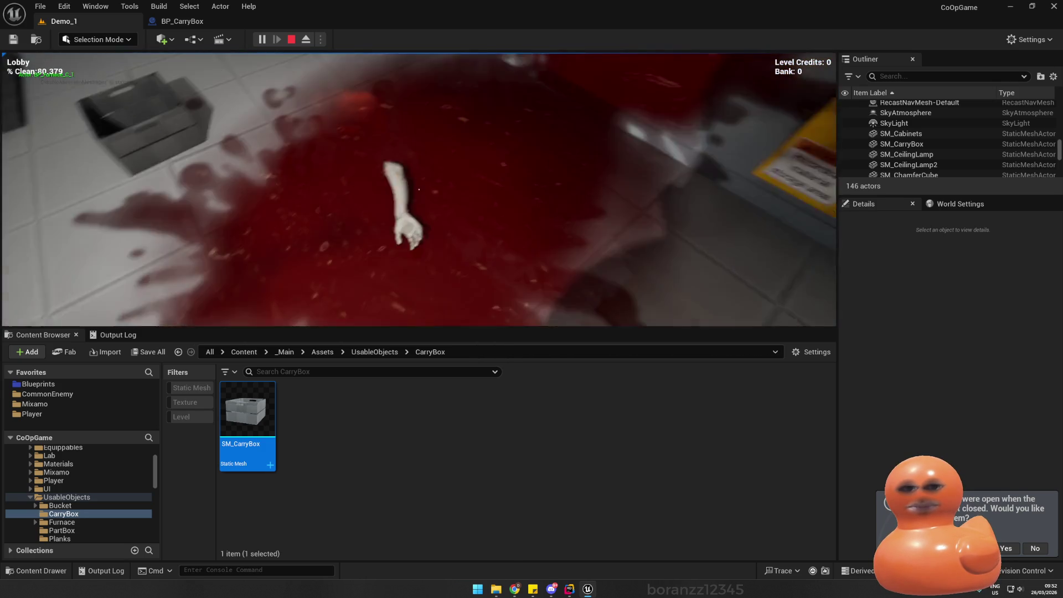
- Show collision outlines with the 'show Collision' console command, then stop playing
{"action": "key", "text": "shift+F1"}
{"action": "key", "text": "grave"}
{"action": "type", "text": "sho"}
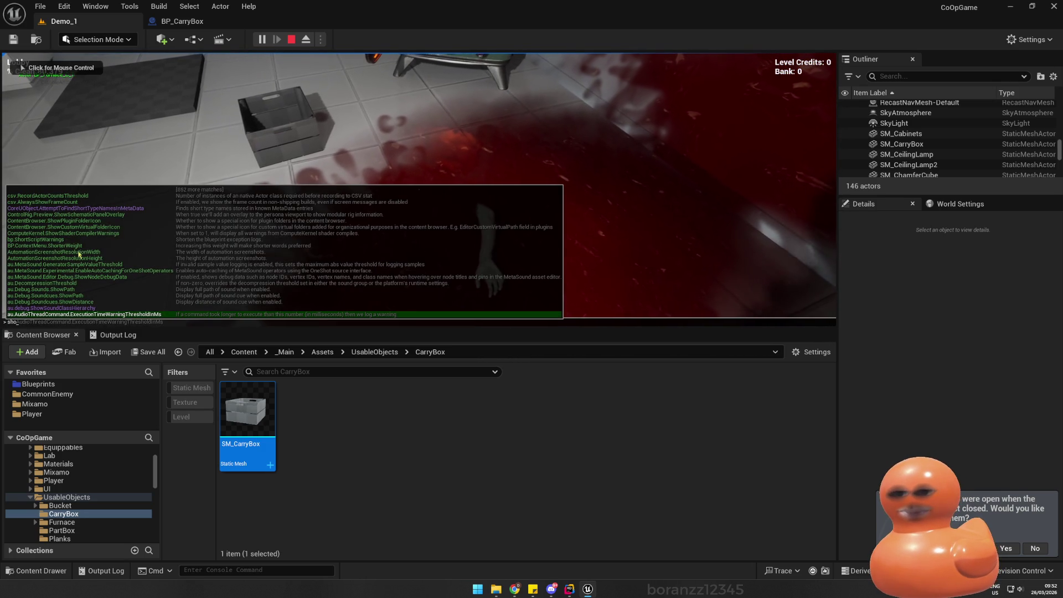
{"action": "type", "text": "w Collision"}
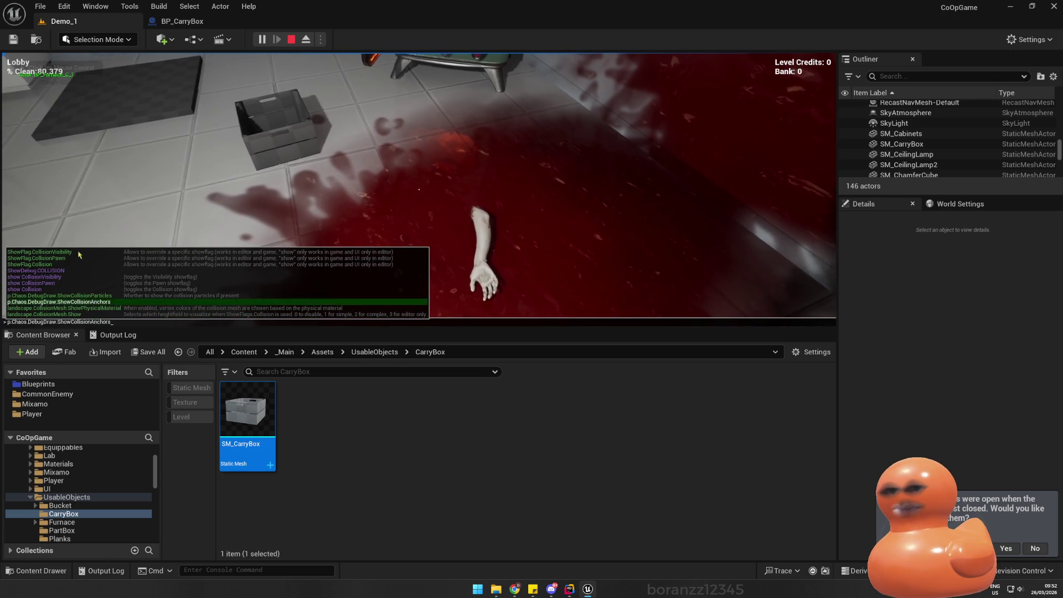
{"action": "key", "text": "Return"}
{"action": "left_click", "coordinate": [79, 255]}
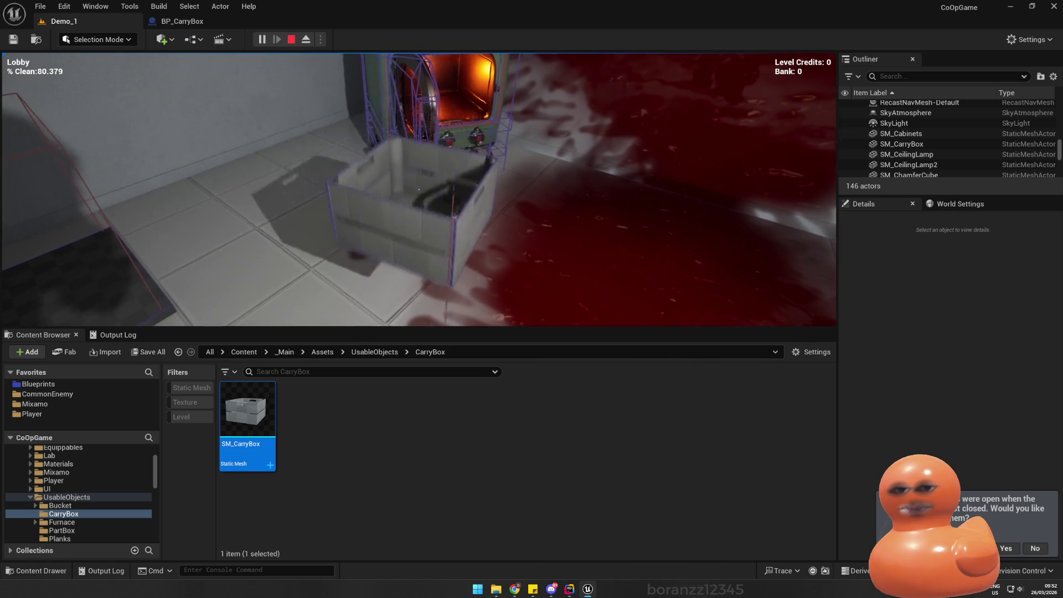
{"action": "key", "text": "Escape"}
- Select the Lid Collision component in BP_CarryBox and save the blueprint
{"action": "left_click", "coordinate": [183, 21]}
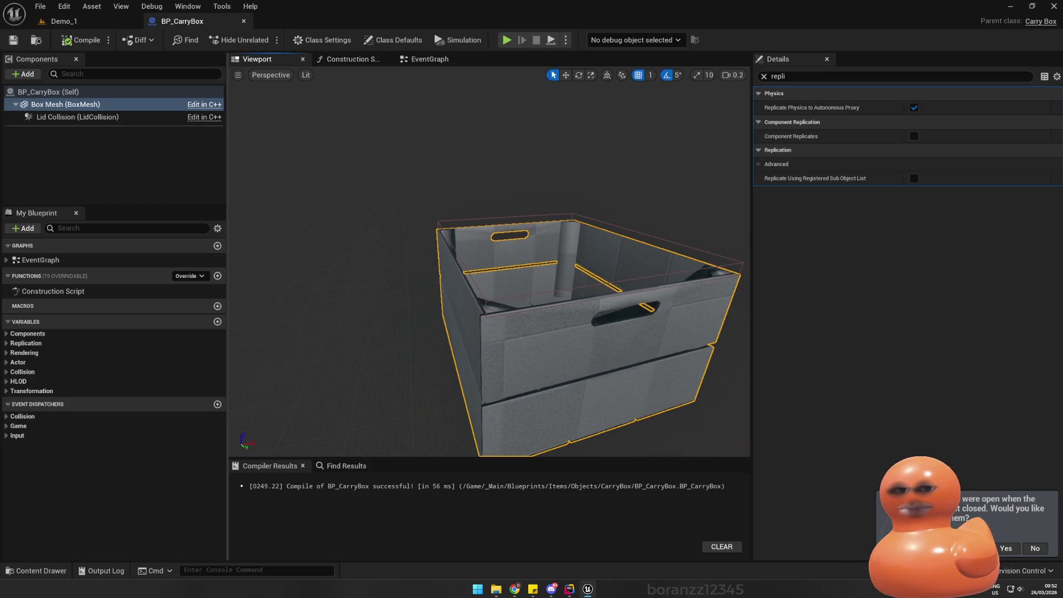
{"action": "left_click", "coordinate": [131, 117]}
{"action": "key", "text": "w"}
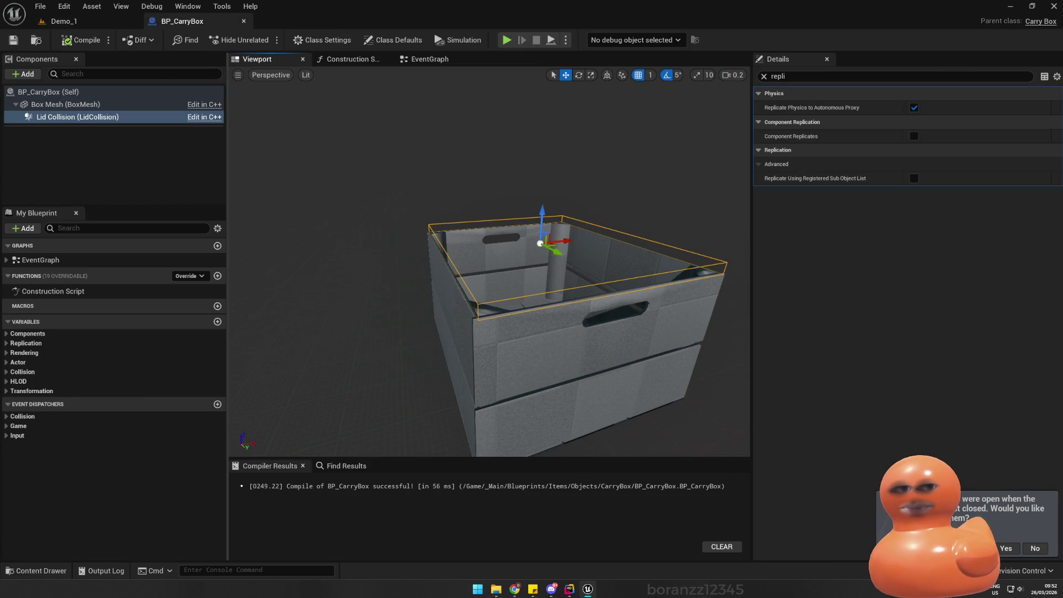
{"action": "key", "text": "ctrl+s"}
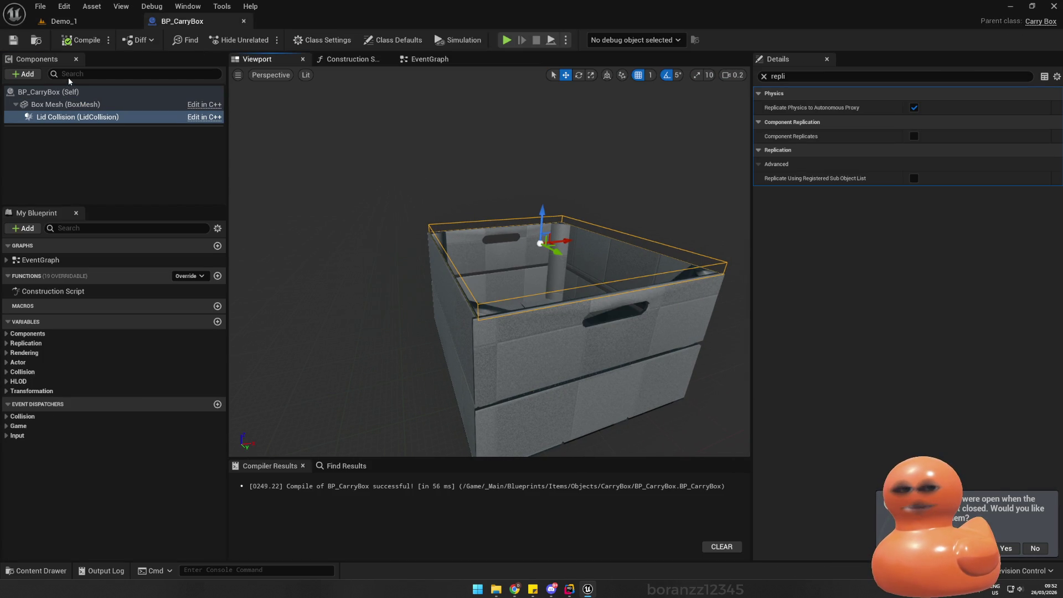
- Back in the Demo_1 level, scale SM_CarryBox to make it slightly wider
{"action": "left_click", "coordinate": [63, 21]}
{"action": "left_click_drag", "start_coordinate": [363, 210], "coordinate": [408, 206]}
{"action": "key", "text": "r"}
{"action": "mouse_move", "coordinate": [352, 187]}
{"action": "left_mouse_down"}
{"action": "mouse_move", "coordinate": [363, 187]}
{"action": "mouse_move", "coordinate": [320, 146]}
{"action": "left_mouse_up"}
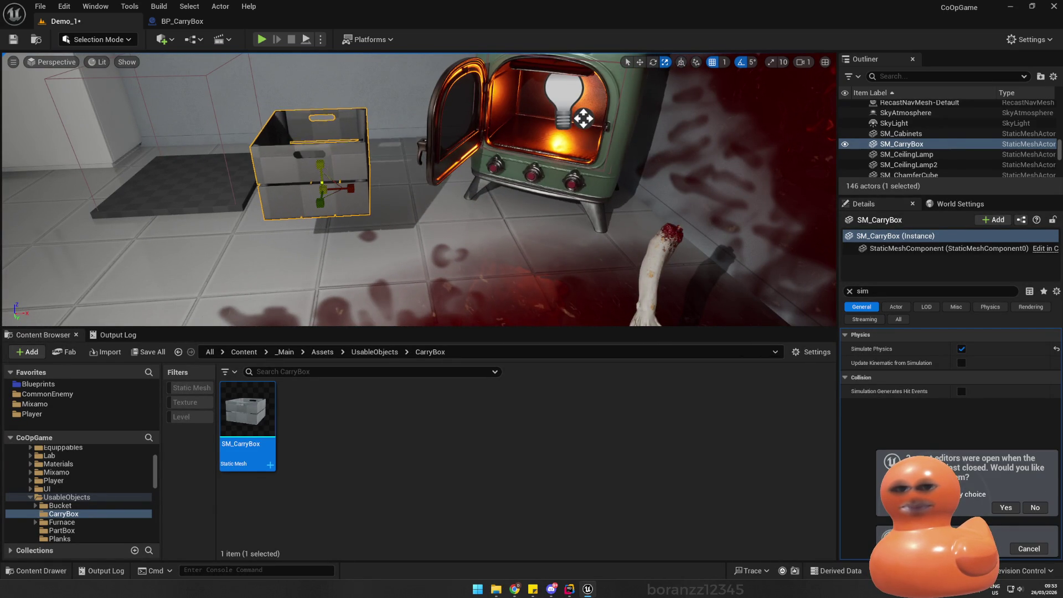
- Play the level and drop the carried hand into the box
{"action": "left_click", "coordinate": [261, 39]}
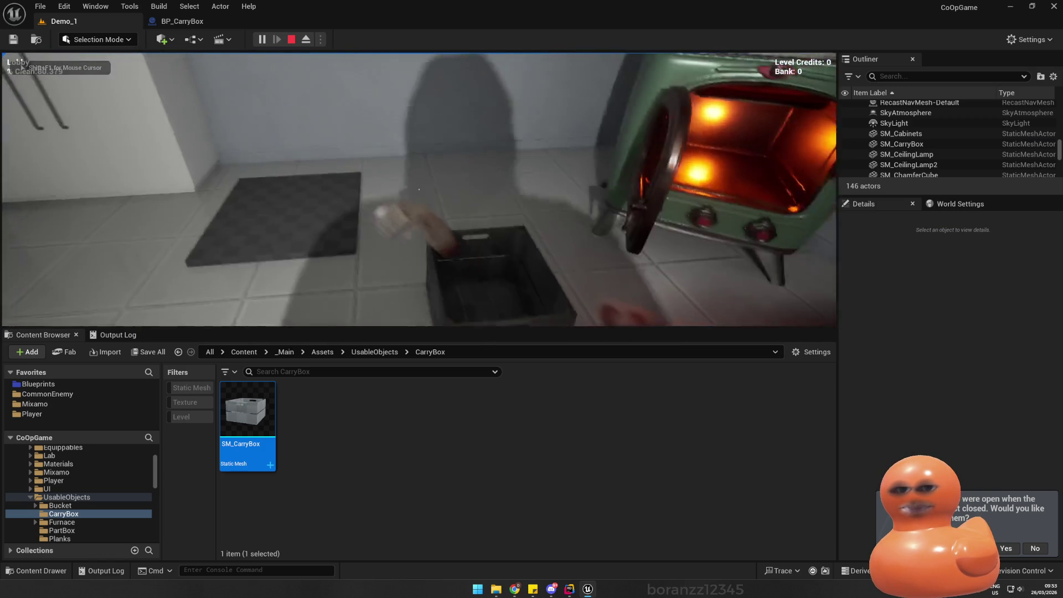
{"action": "left_click", "coordinate": [420, 189]}
{"action": "key", "text": "w"}
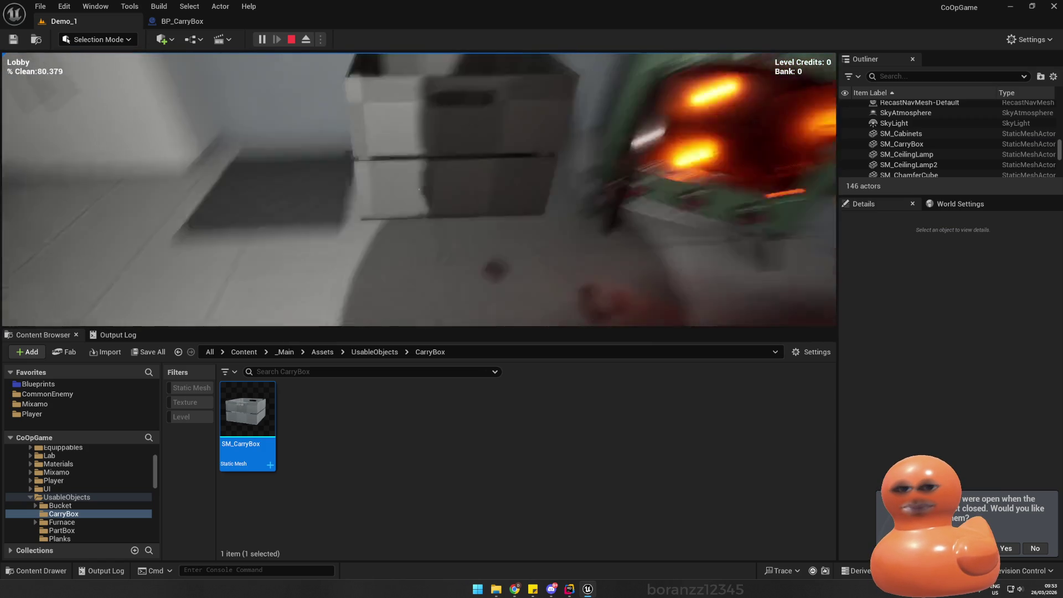
- Run 'show Collision' in the console, inspect the box's collision shapes, then stop playing
{"action": "key", "text": "grave"}
{"action": "type", "text": "show"}
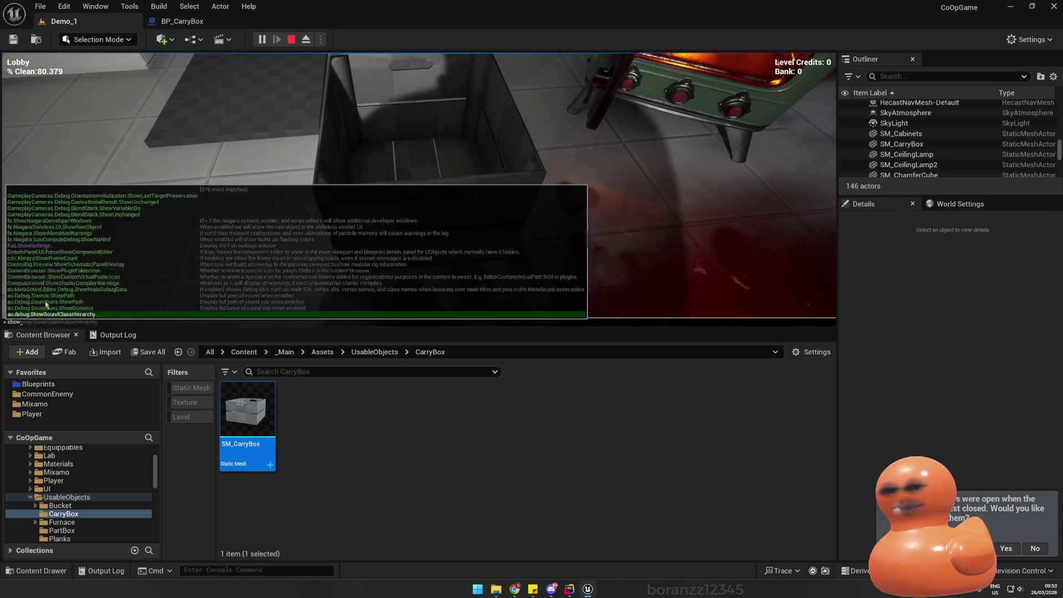
{"action": "type", "text": " Collision"}
{"action": "key", "text": "Return"}
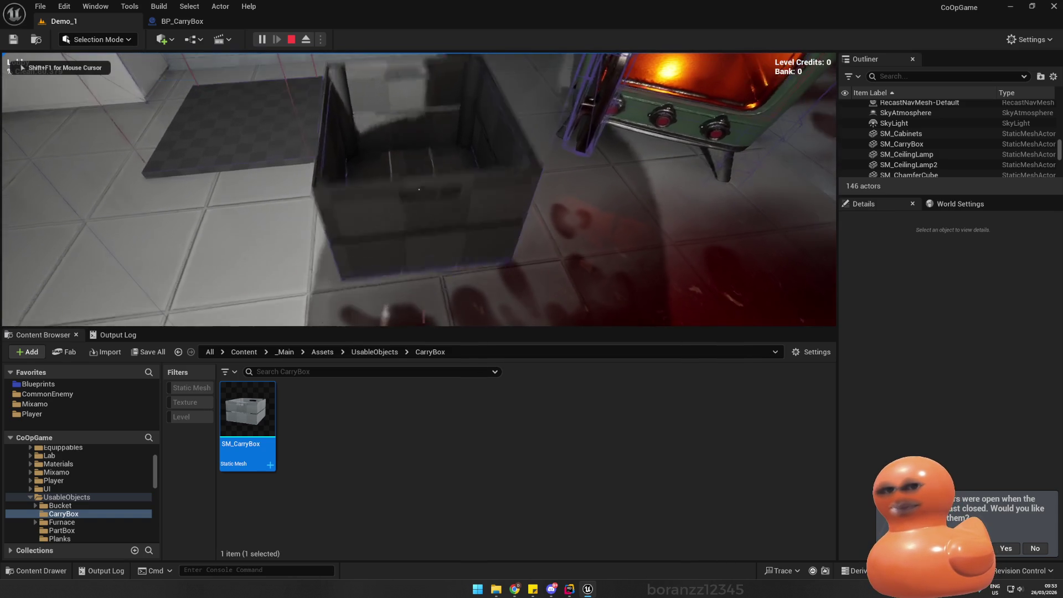
{"action": "key", "text": "s"}
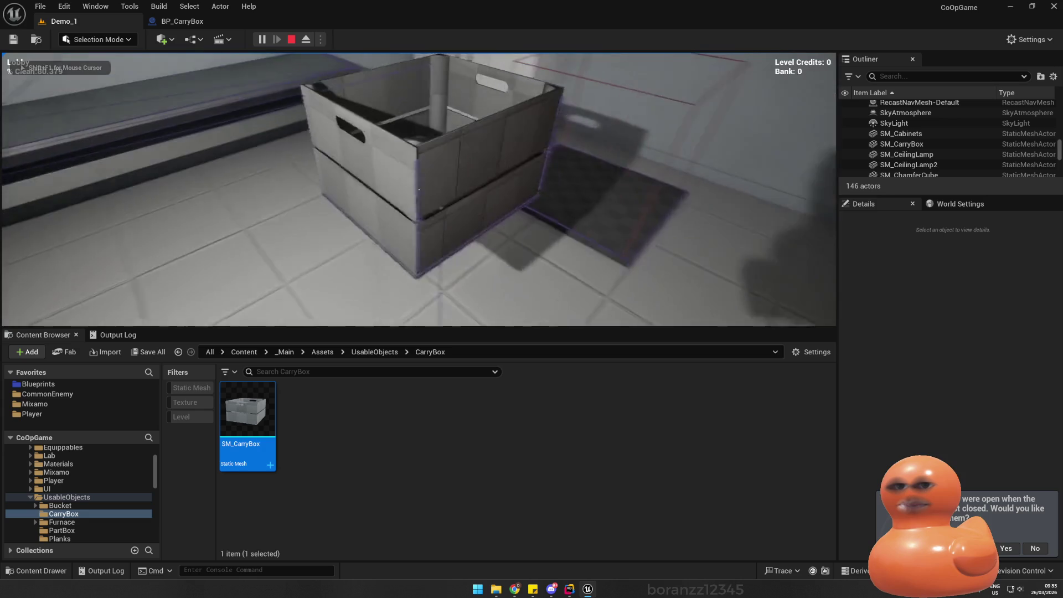
{"action": "key", "text": "w"}
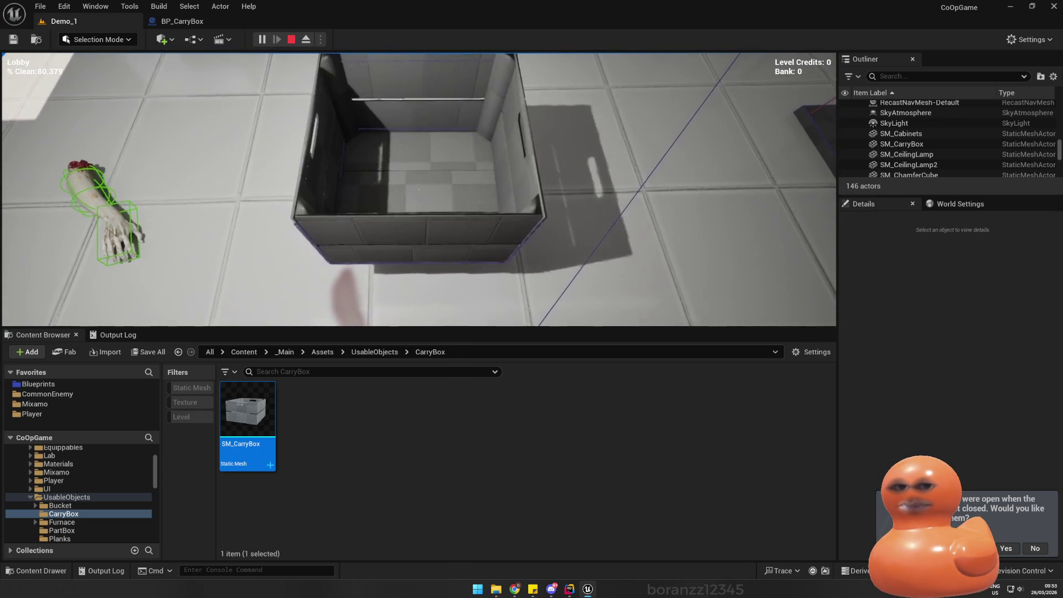
{"action": "key", "text": "Escape"}
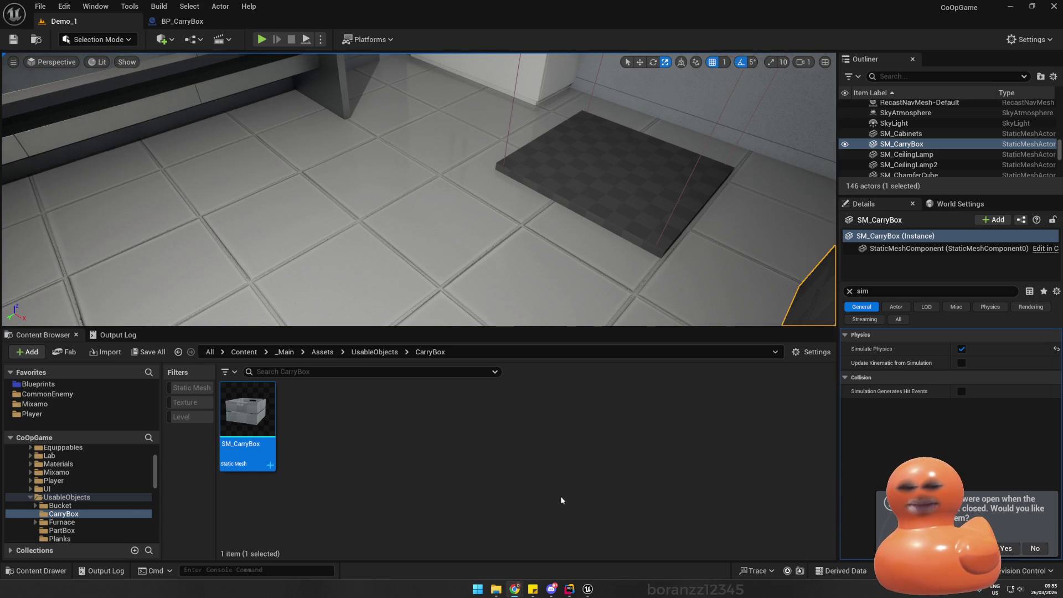
{"action": "left_click", "coordinate": [568, 590]}
- Add the missing ACarryBox declaration at line 299 of MainPlayer.cpp and start a rebuild
{"action": "left_click", "coordinate": [425, 25]}
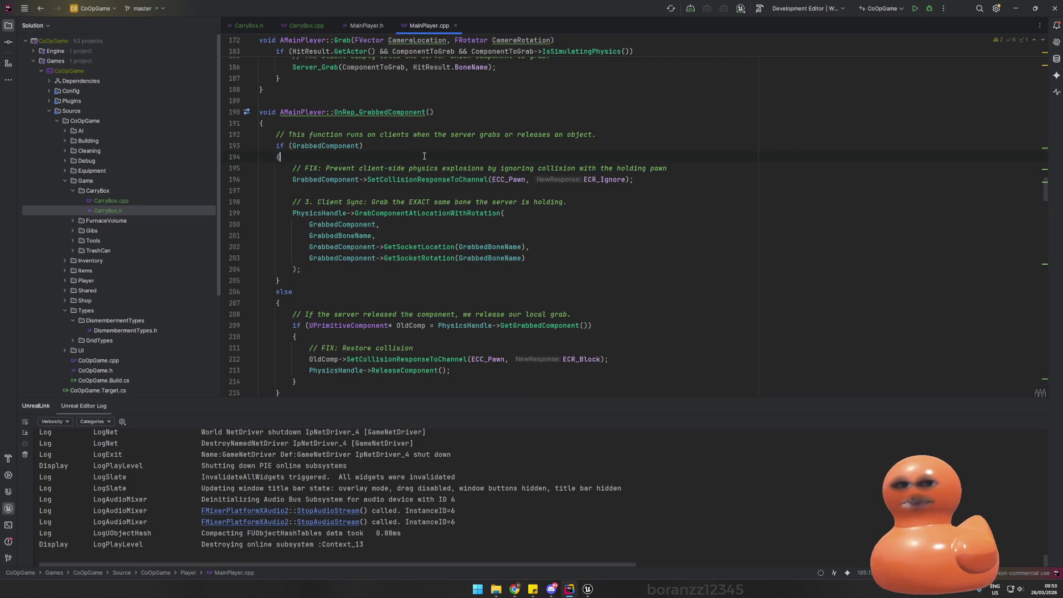
{"action": "scroll", "coordinate": [424, 157], "scroll_direction": "down", "scroll_amount": 5}
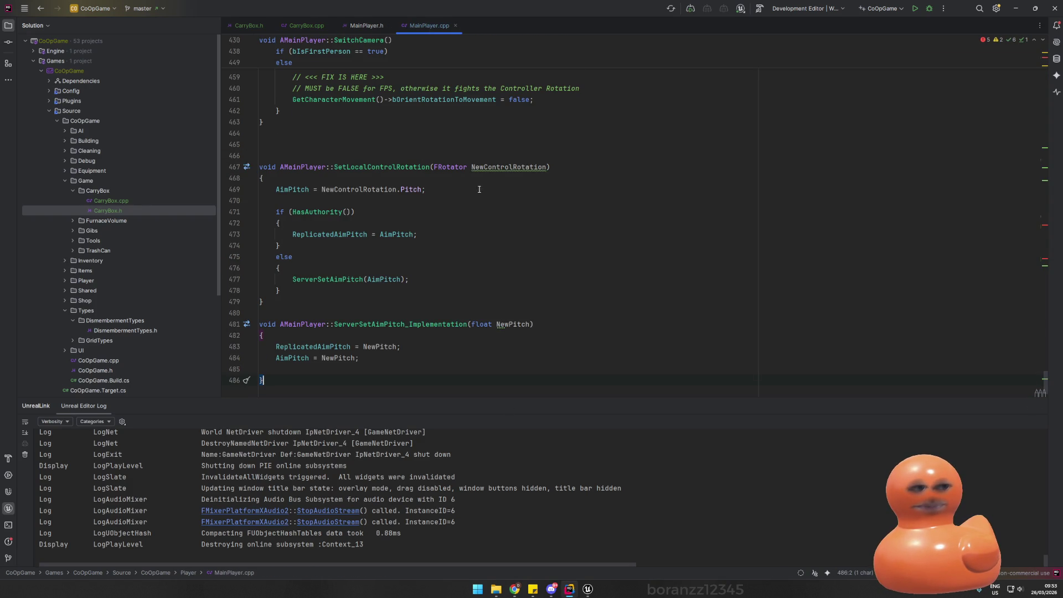
{"action": "scroll", "coordinate": [479, 189], "scroll_direction": "up", "scroll_amount": 20}
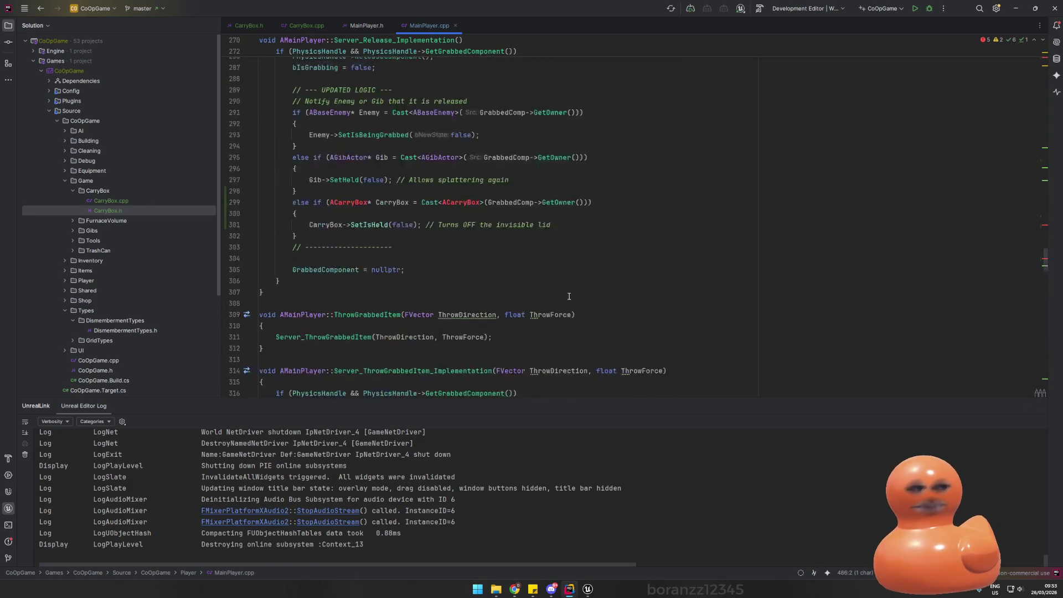
{"action": "scroll", "coordinate": [402, 293], "scroll_direction": "up", "scroll_amount": 3}
{"action": "left_click", "coordinate": [353, 302]}
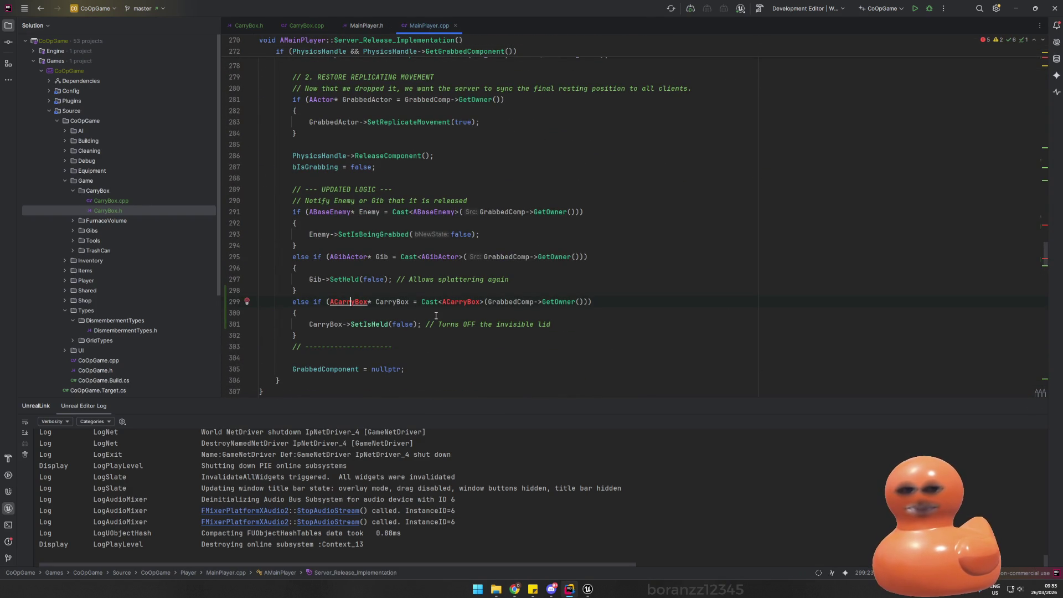
{"action": "key", "text": "alt+Return"}
{"action": "left_click", "coordinate": [435, 319]}
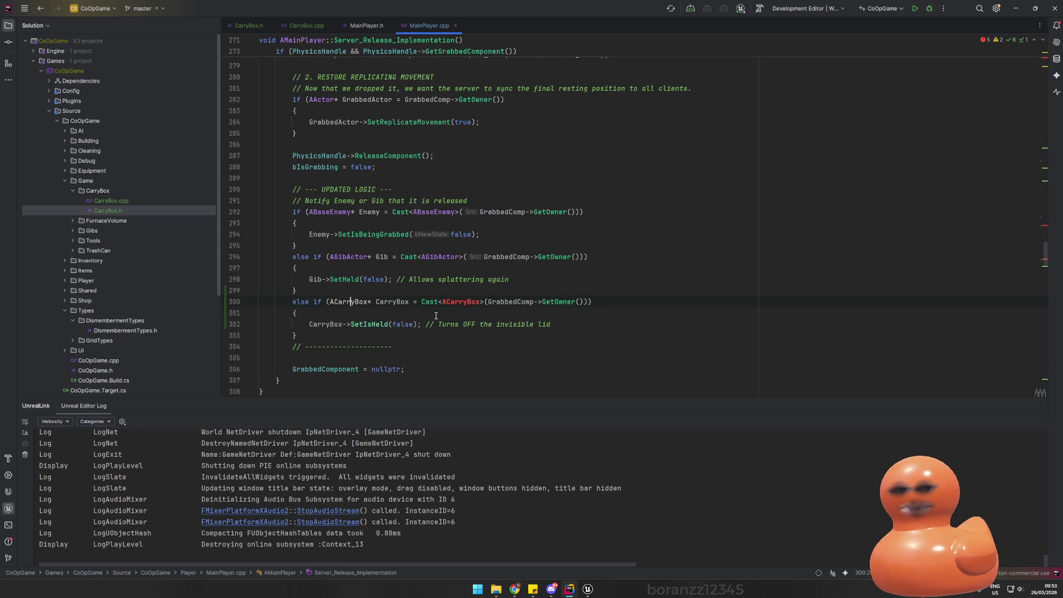
{"action": "left_click", "coordinate": [759, 12]}
{"action": "left_click", "coordinate": [580, 590]}
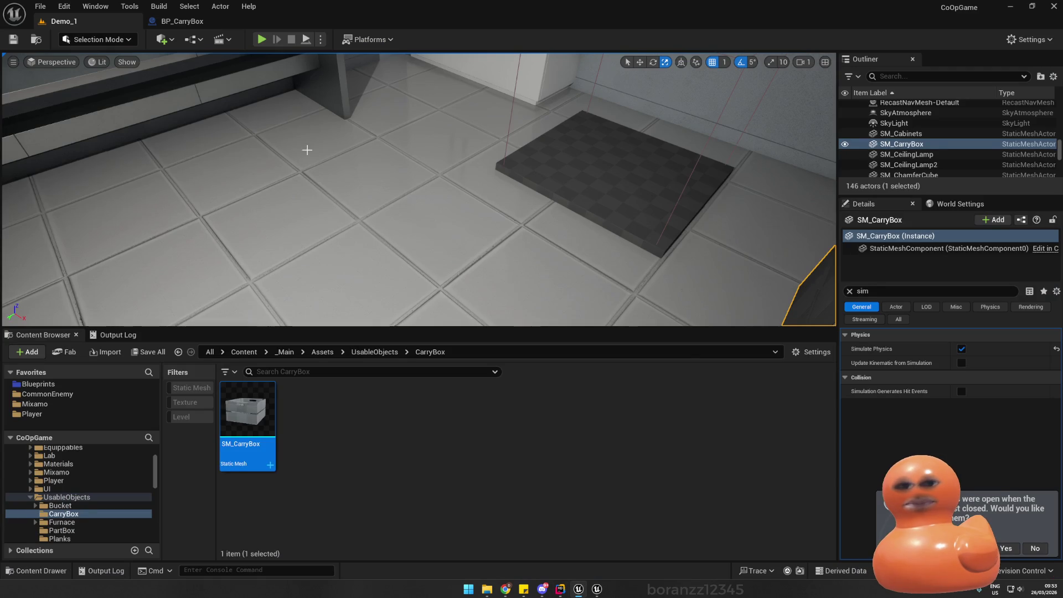
- Raise SM_CarryBox along Z beside the stove and start a Live Coding recompile
{"action": "key", "text": "f"}
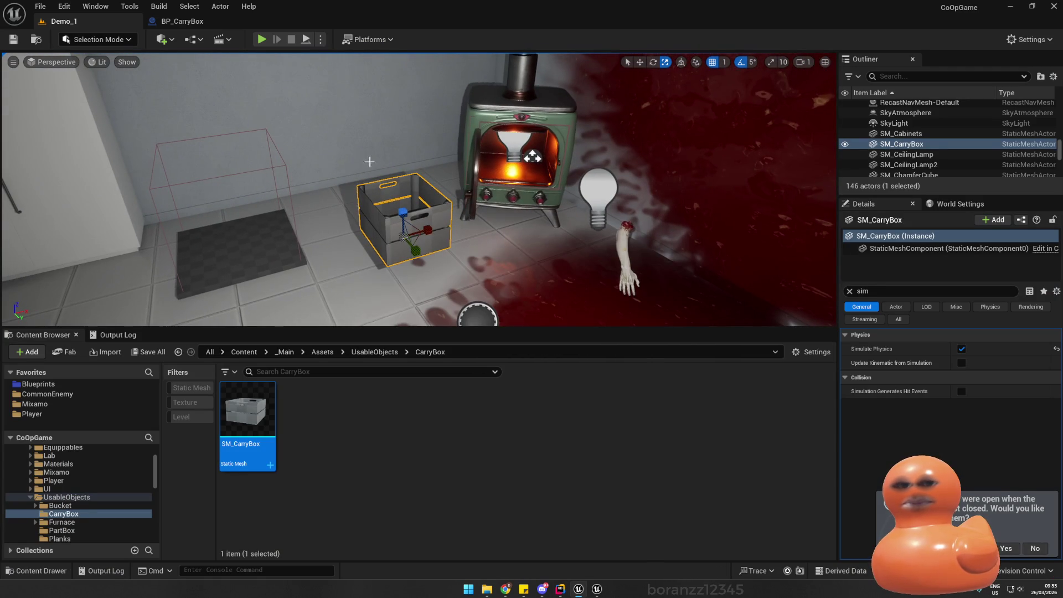
{"action": "left_click_drag", "start_coordinate": [403, 212], "coordinate": [417, 192]}
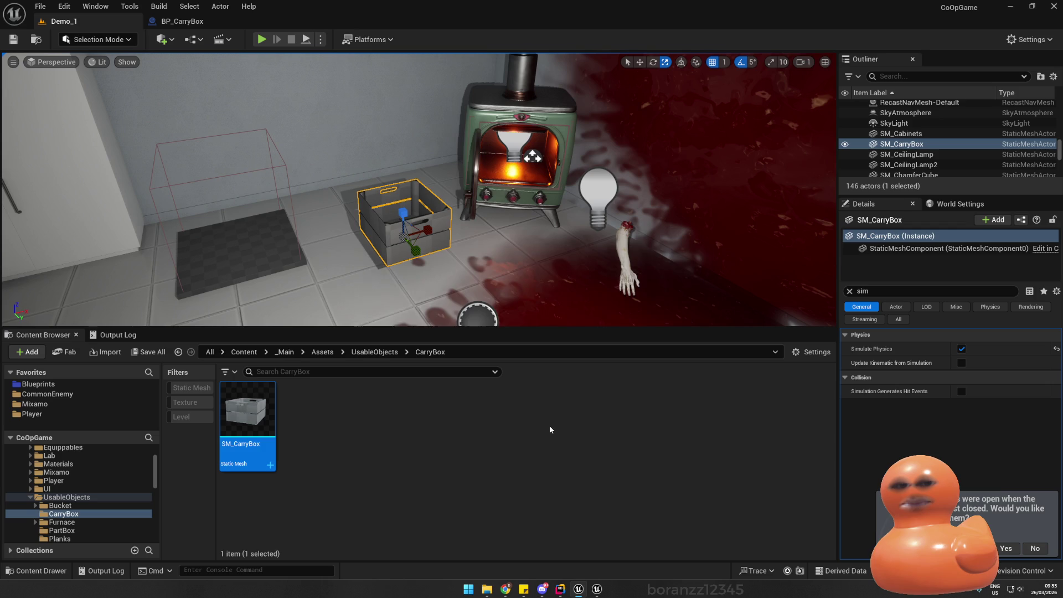
{"action": "key", "text": "ctrl+alt+F11"}
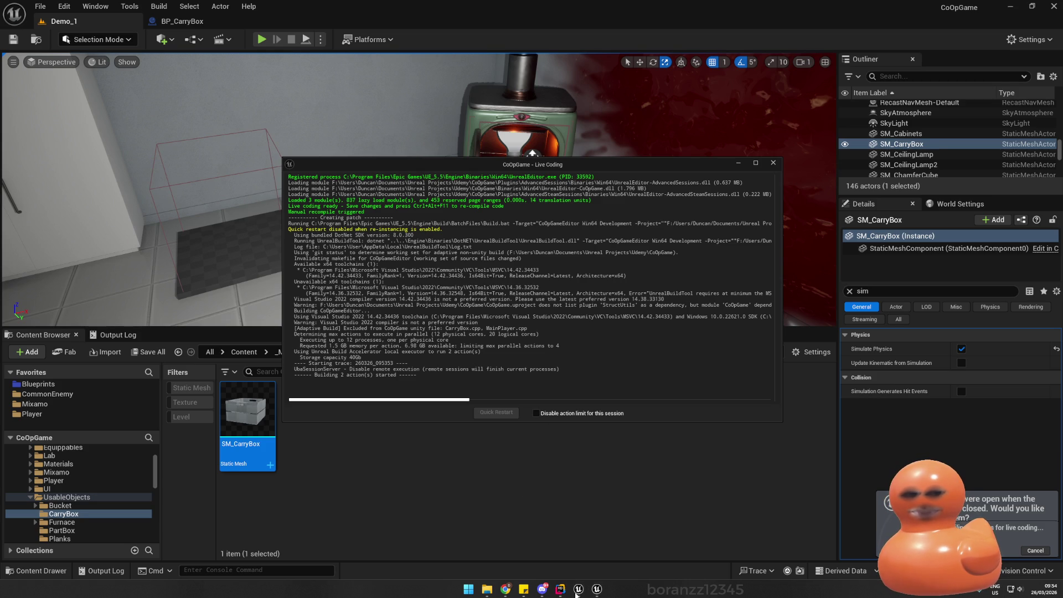
- Cancel the running Live Coding compile of CarryBox.cpp and MainPlayer.cpp
{"action": "left_click", "coordinate": [577, 592]}
{"action": "left_click", "coordinate": [559, 590]}
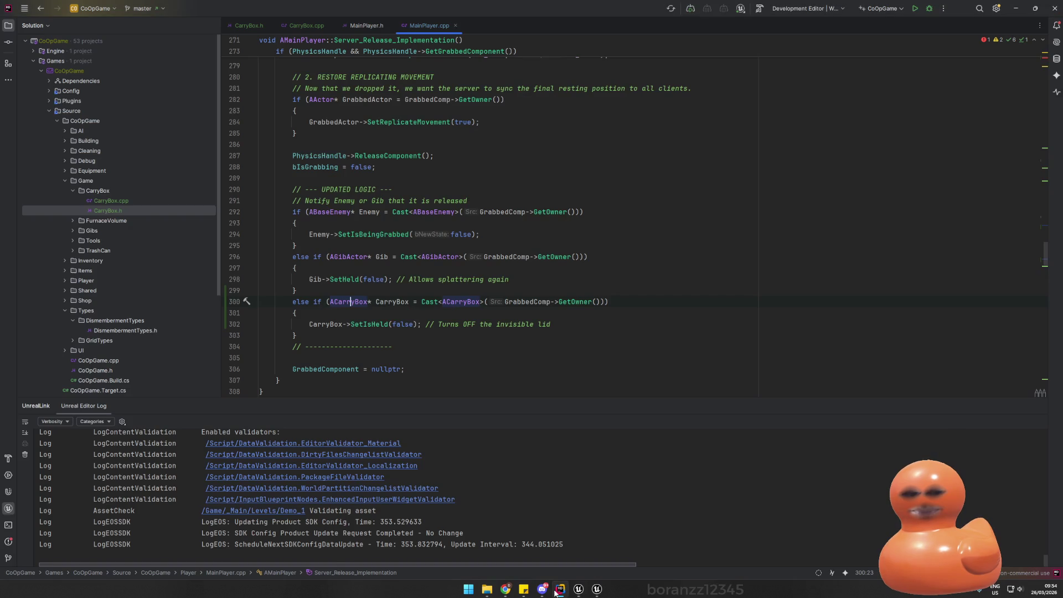
{"action": "left_click", "coordinate": [578, 590]}
{"action": "left_click", "coordinate": [598, 592]}
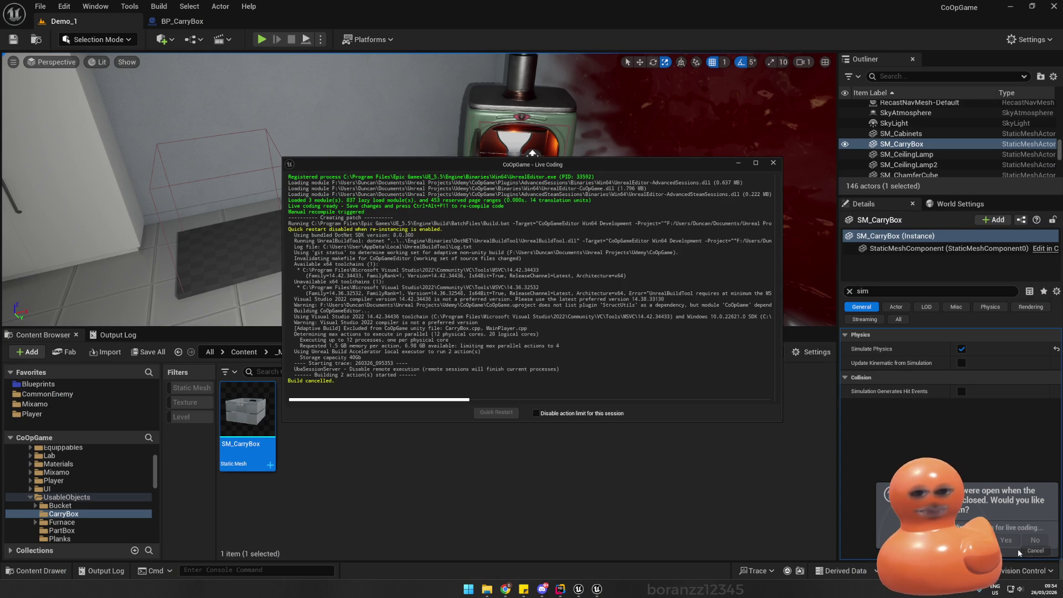
{"action": "left_click", "coordinate": [511, 372]}
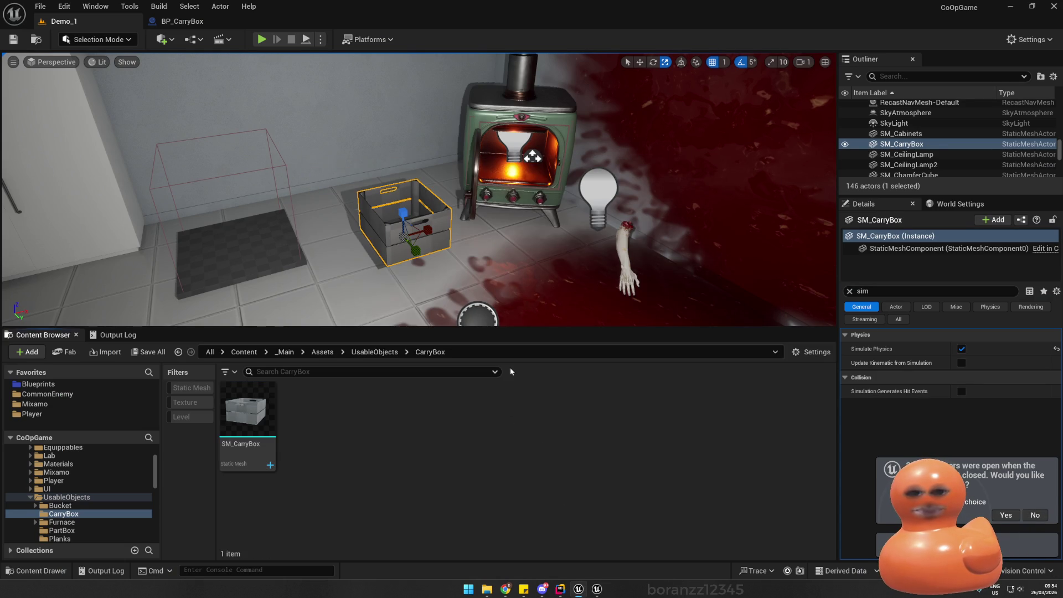
- Save the level and close Unreal Editor
{"action": "left_click", "coordinate": [692, 249]}
{"action": "key", "text": "ctrl+s"}
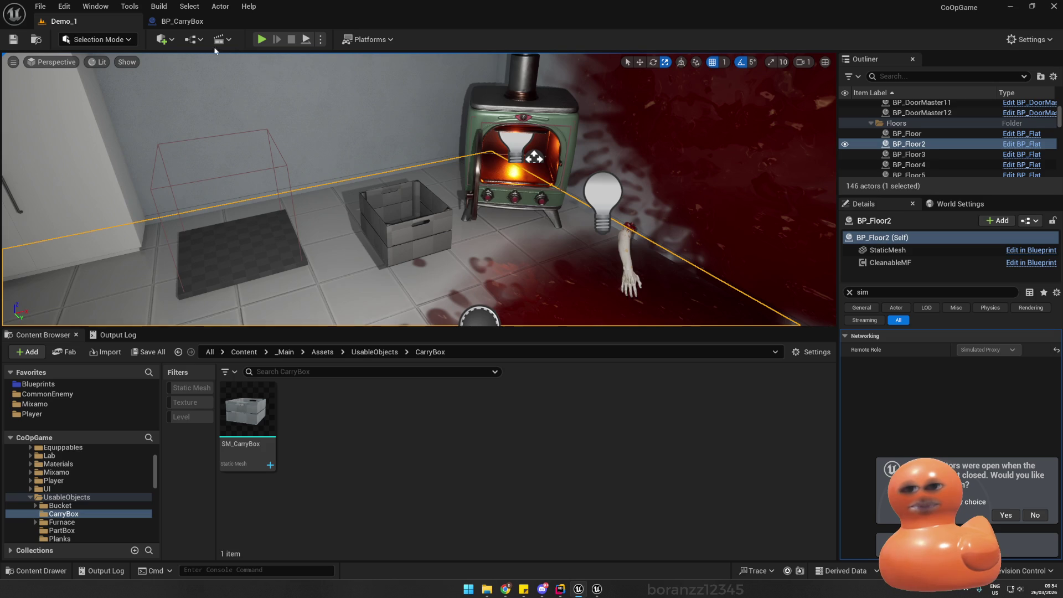
{"action": "left_click", "coordinate": [1054, 6]}
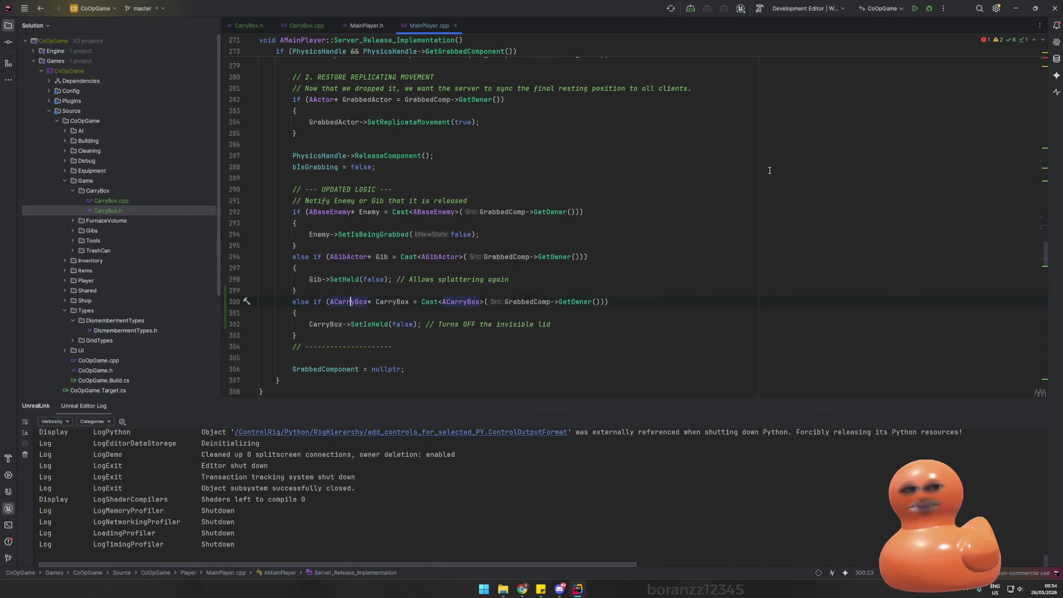
- Build the CoOpGameEditor project in Rider with the MainPlayer.cpp release changes
{"action": "left_click", "coordinate": [769, 176]}
{"action": "left_click", "coordinate": [759, 8]}
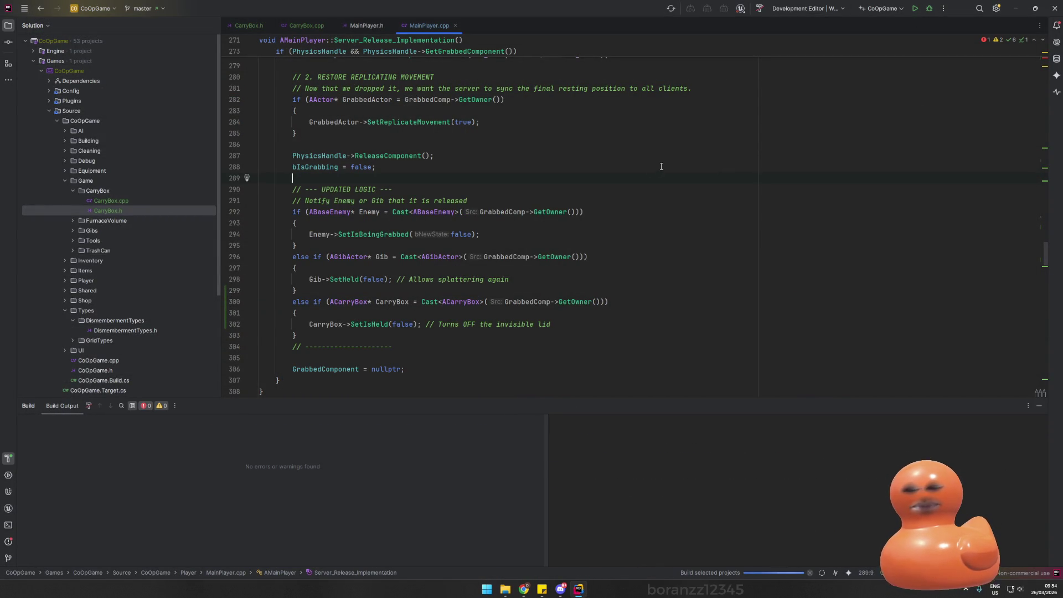